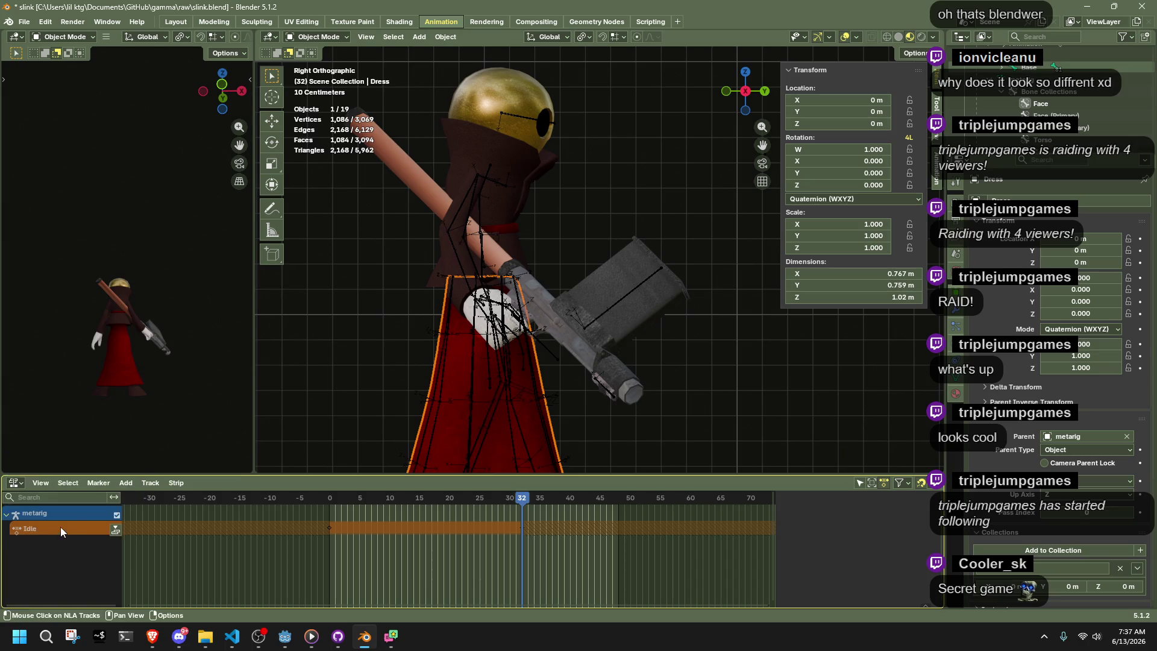
Push the Idle action down, delete its NLA track, and remove the empty animation data
key("Escape")
left_click(115, 529)
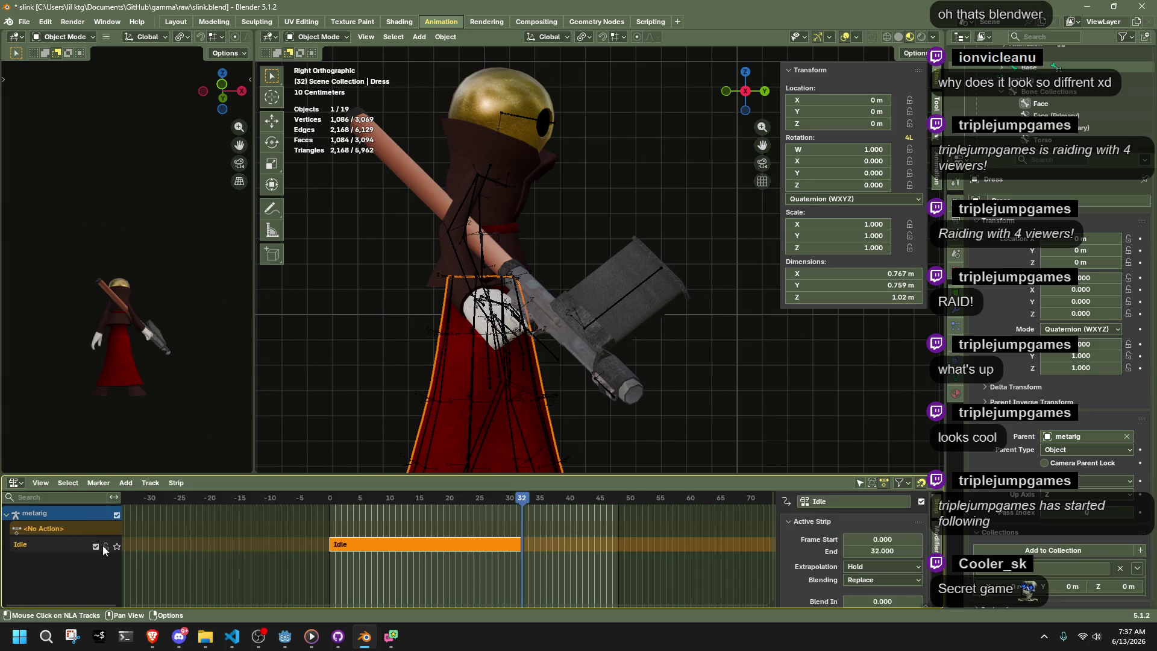
right_click(69, 545)
key("Escape")
right_click(70, 544)
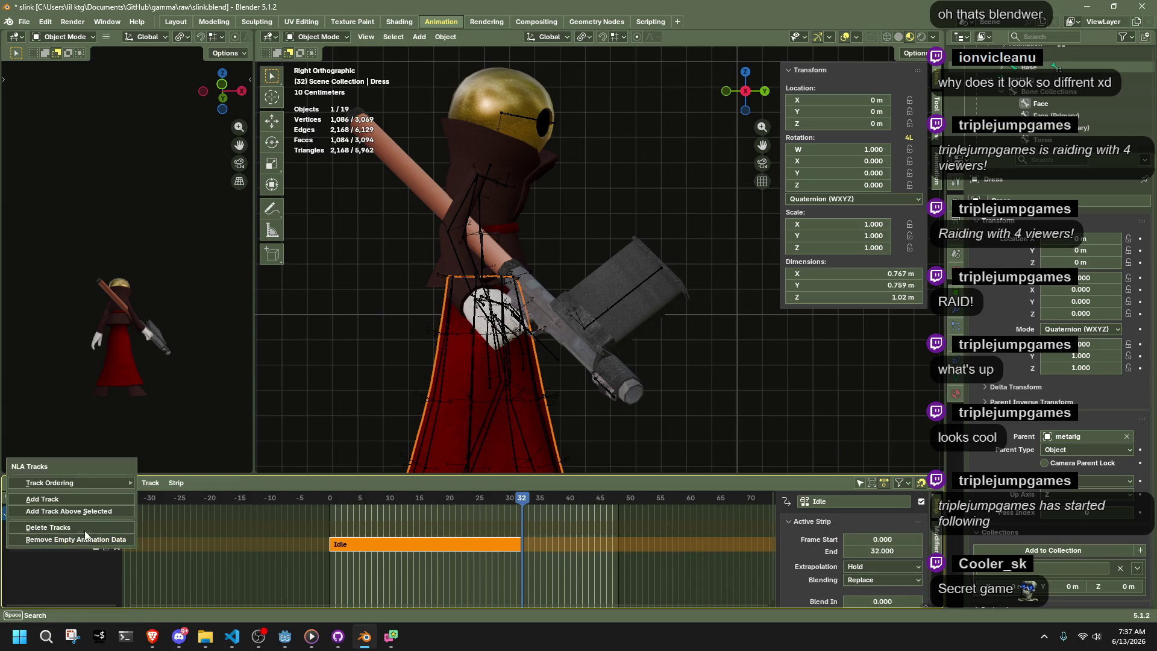
left_click(75, 529)
right_click(67, 528)
key("Escape")
right_click(70, 528)
left_click(90, 548)
Save slink.blend and put the metarig into Pose Mode via Quick Favorites
key("ctrl+s")
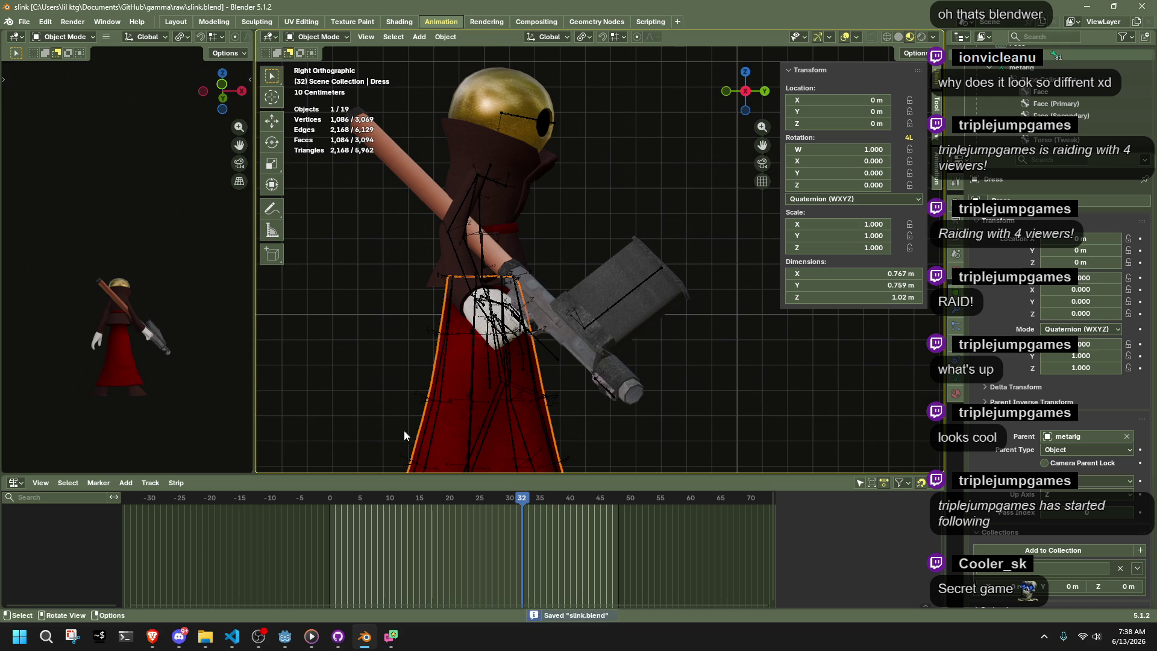
left_click(464, 401)
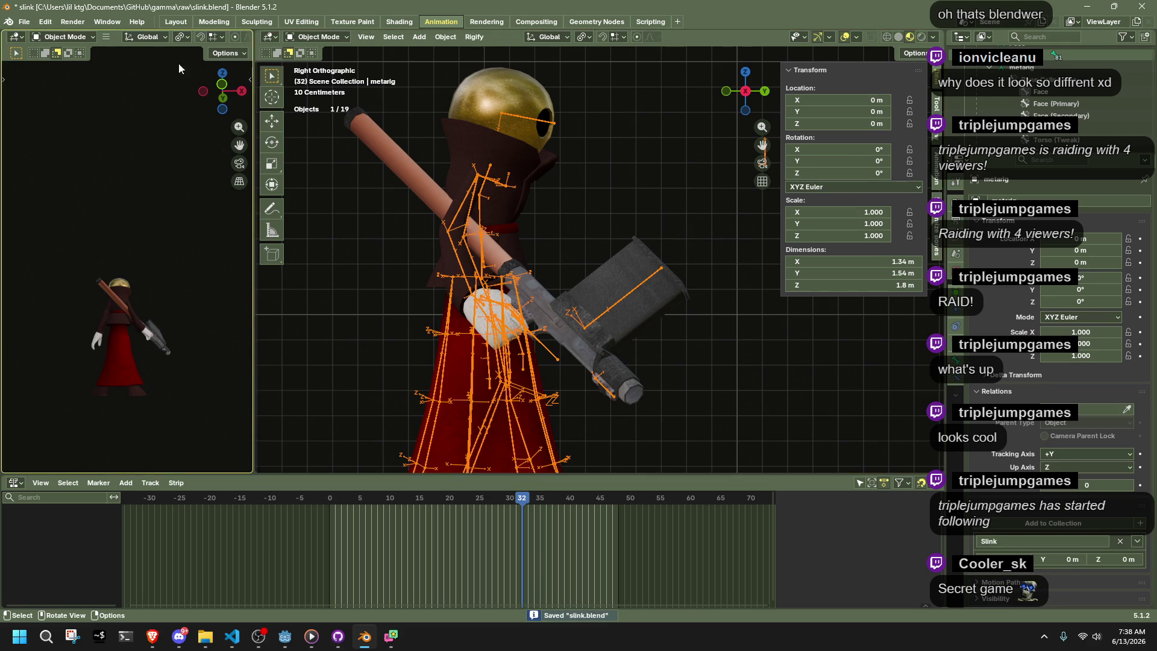
key("q")
left_click(354, 192)
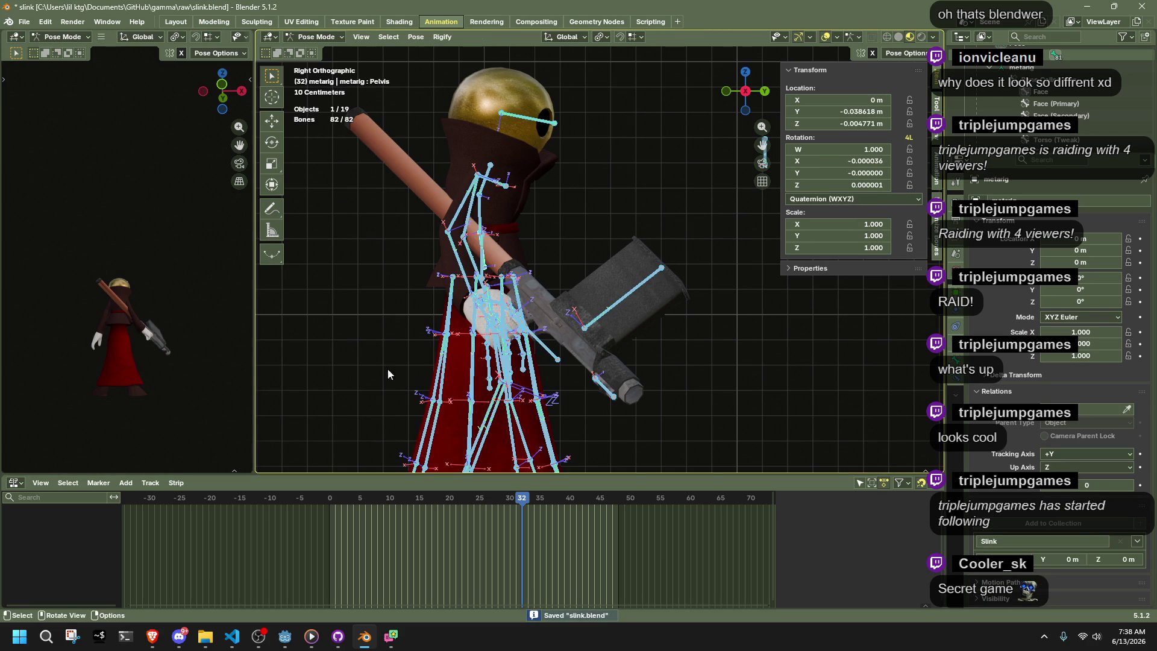
left_click(15, 483)
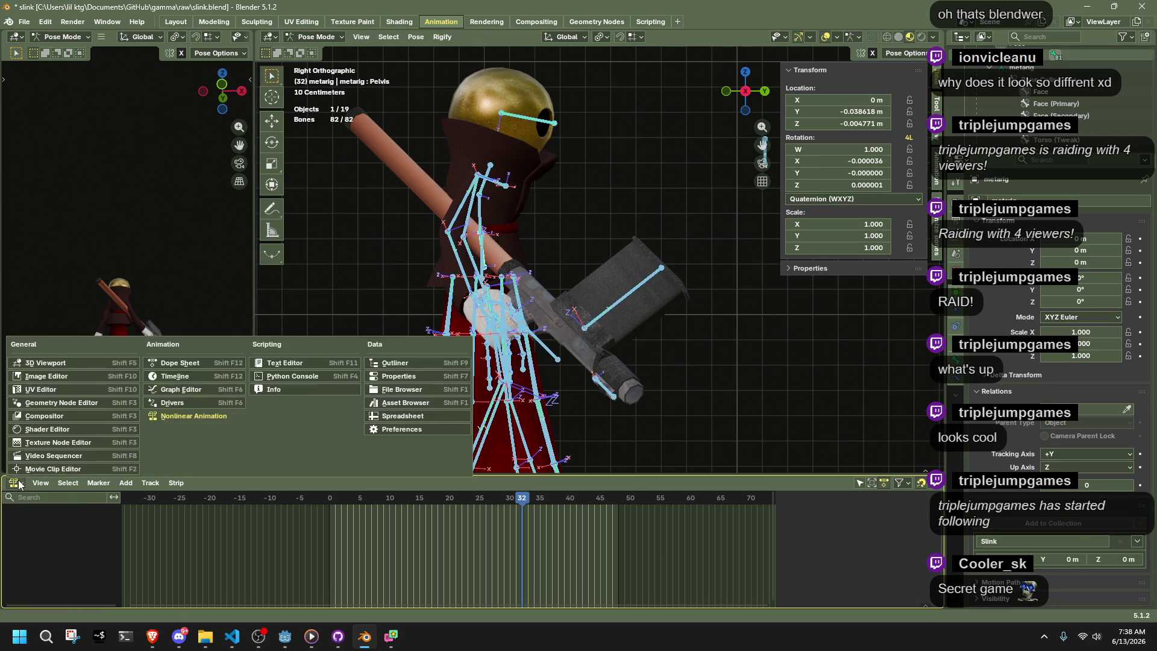
Show the Action Editor in the bottom area, assign the Idle action, and play it
left_click(180, 362)
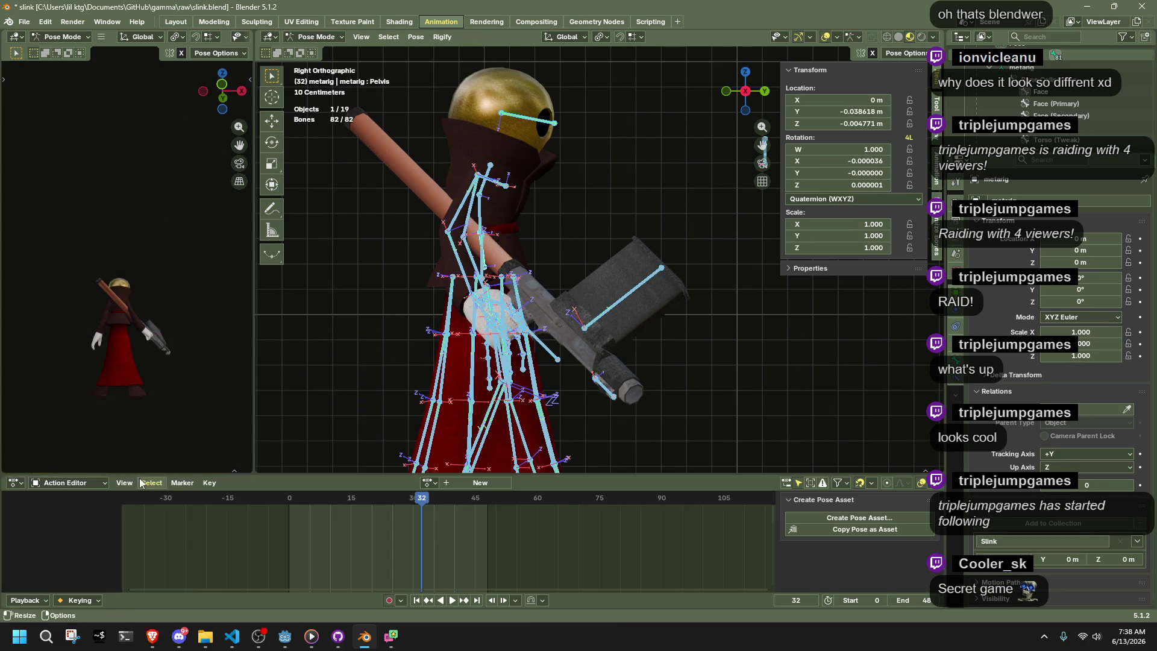
left_click(427, 483)
left_click(439, 437)
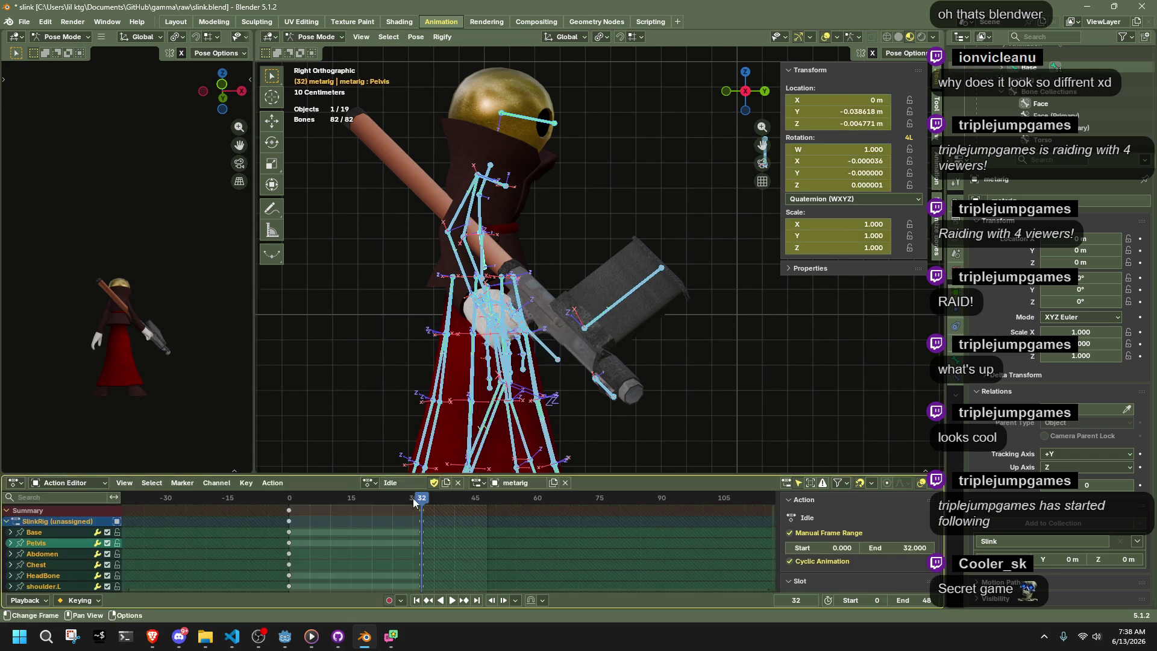
key("shift+Left")
key("space")
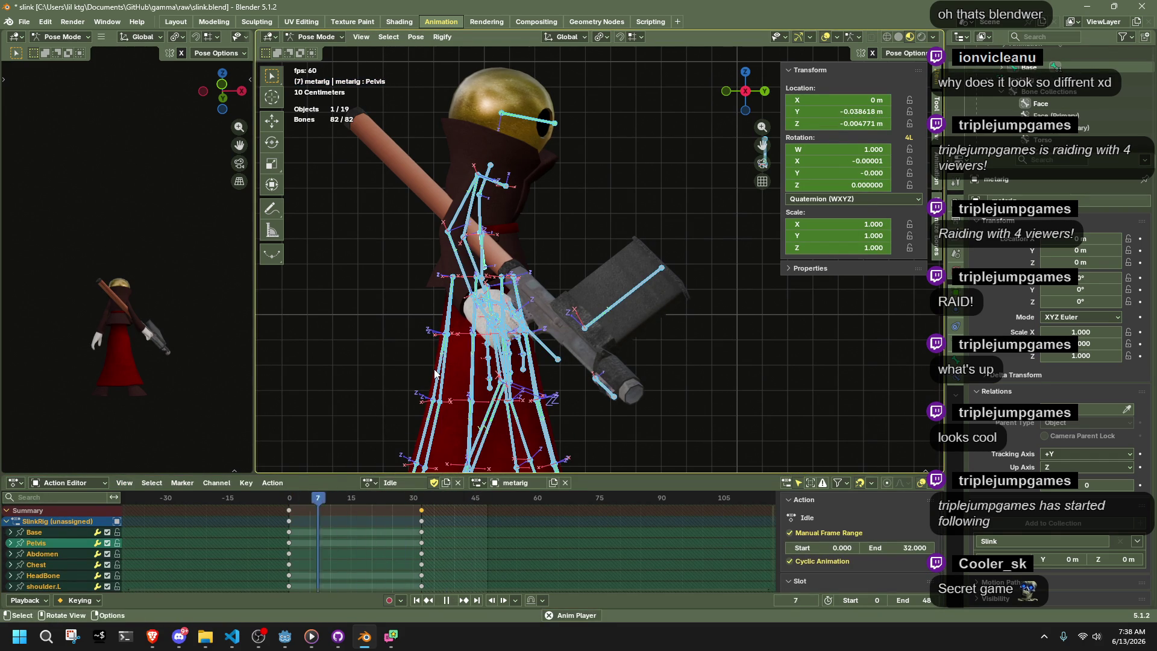
key("space")
scroll(437, 364, "up", 3)
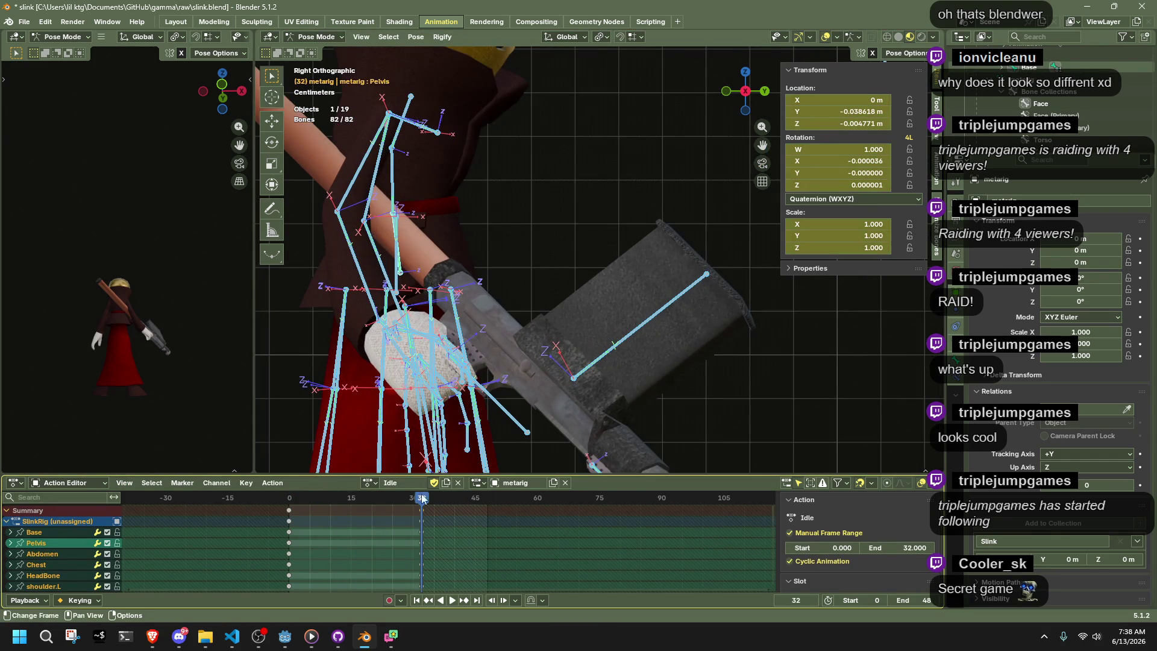
Copy the frame 0 pose and paste it onto frame 32
key("shift+Left")
key("ctrl+c")
key("shift+Right")
key("ctrl+v")
left_click_drag(638, 284, 513, 278)
left_click_drag(750, 102, 744, 99)
left_click(745, 99)
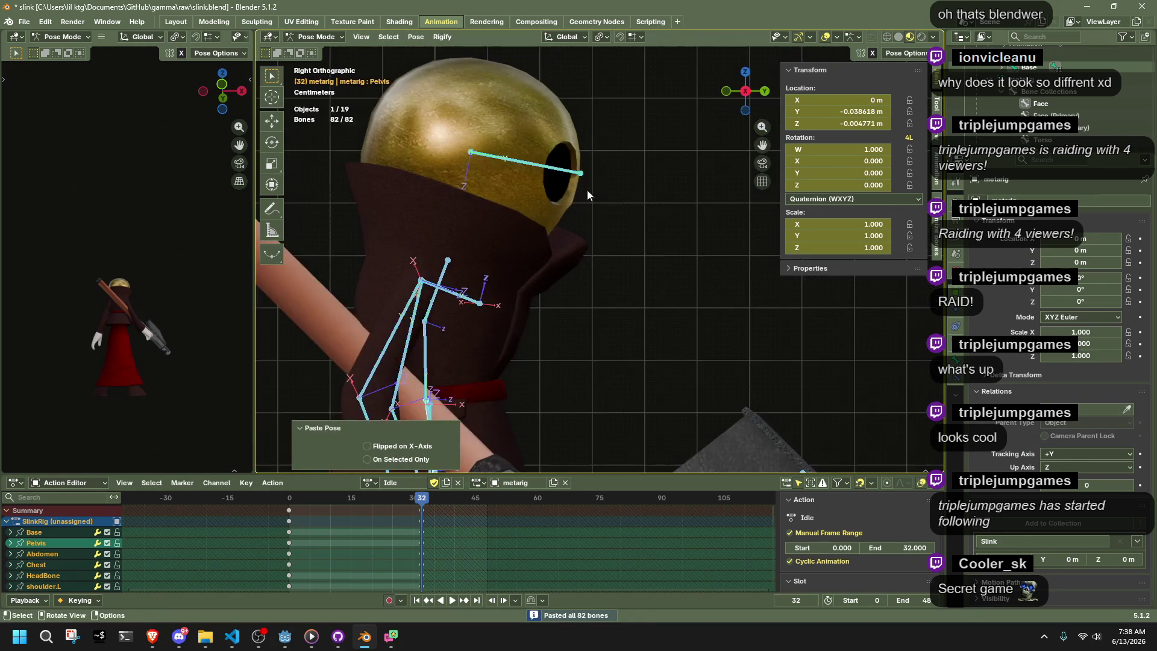
scroll(578, 251, "up", 3)
scroll(572, 256, "down", 5)
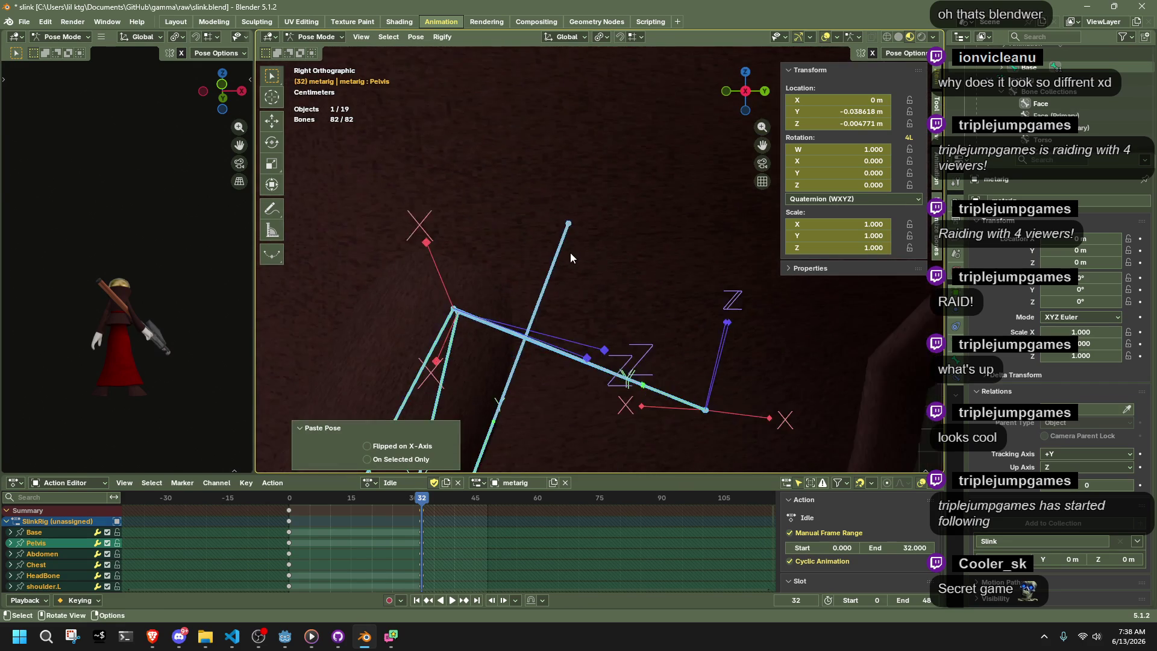
Try adjusting forearm.R, revert it to its keyed pose, and scrub to frame 16
left_click(562, 344)
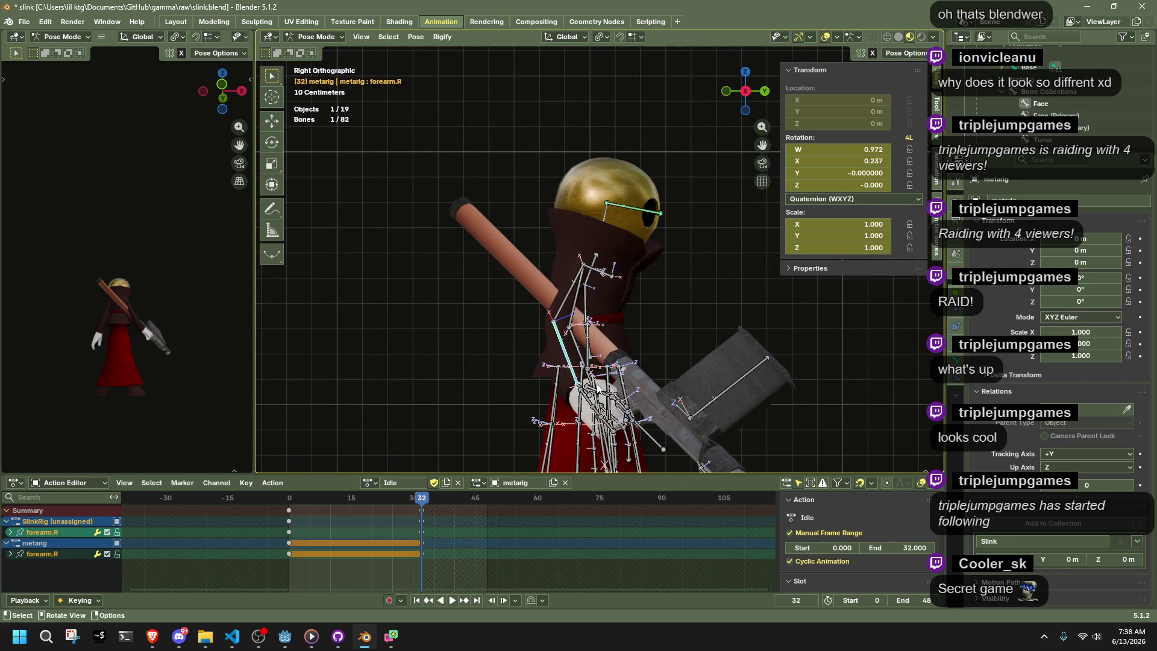
key("r")
key("g")
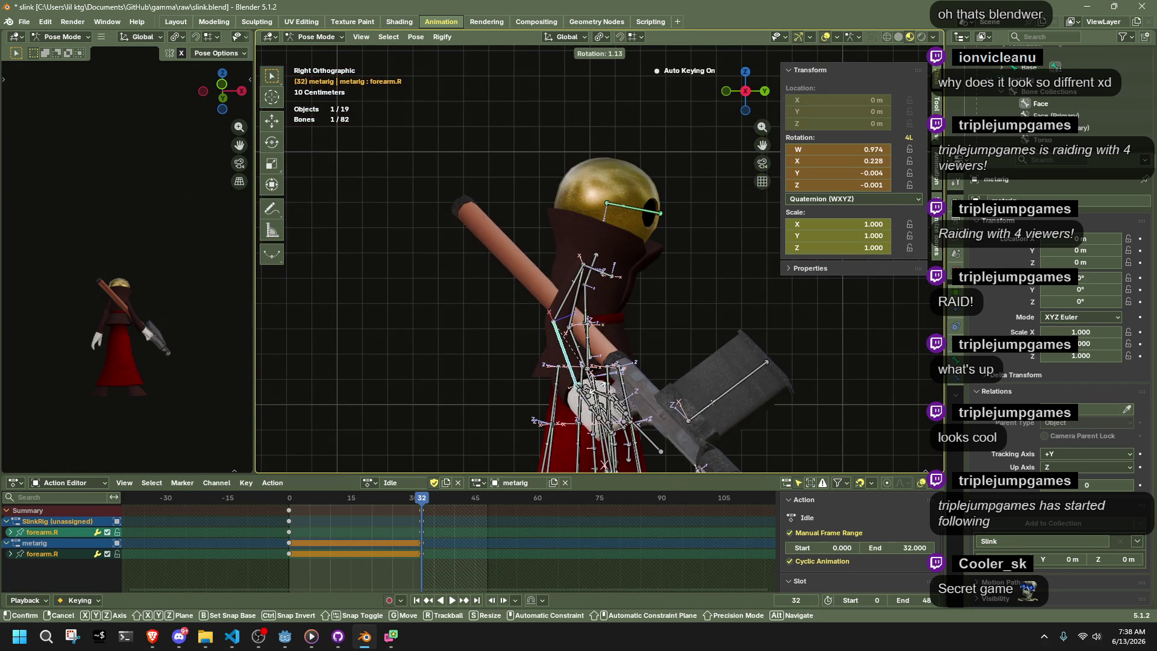
left_click(598, 395)
key("ctrl+z")
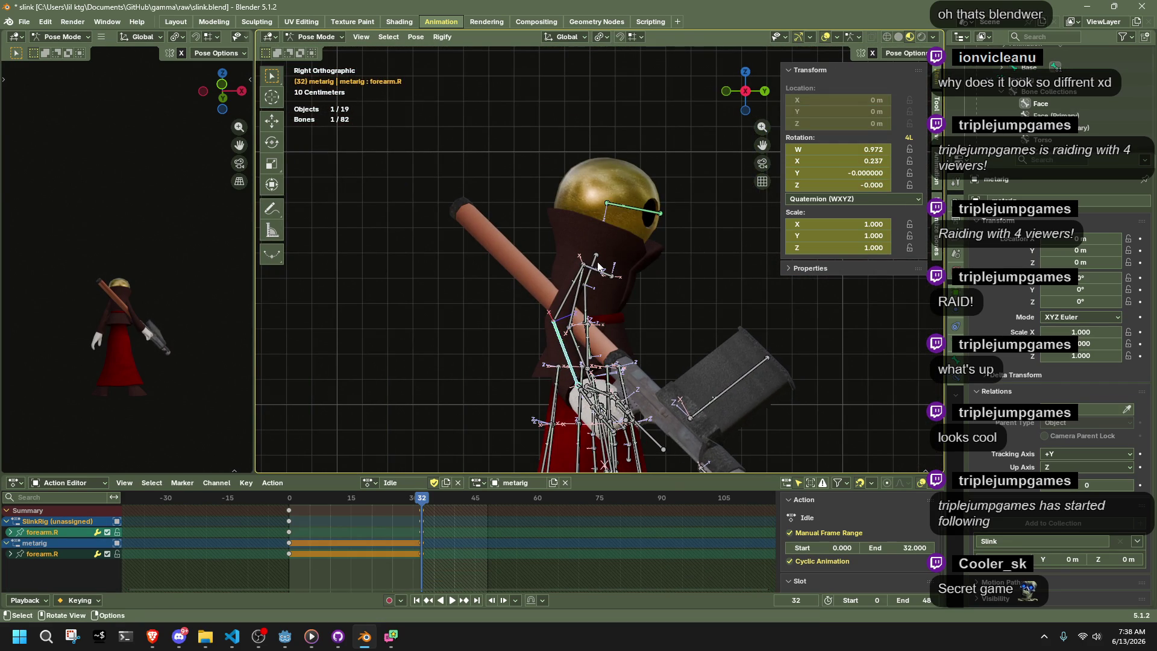
key("r")
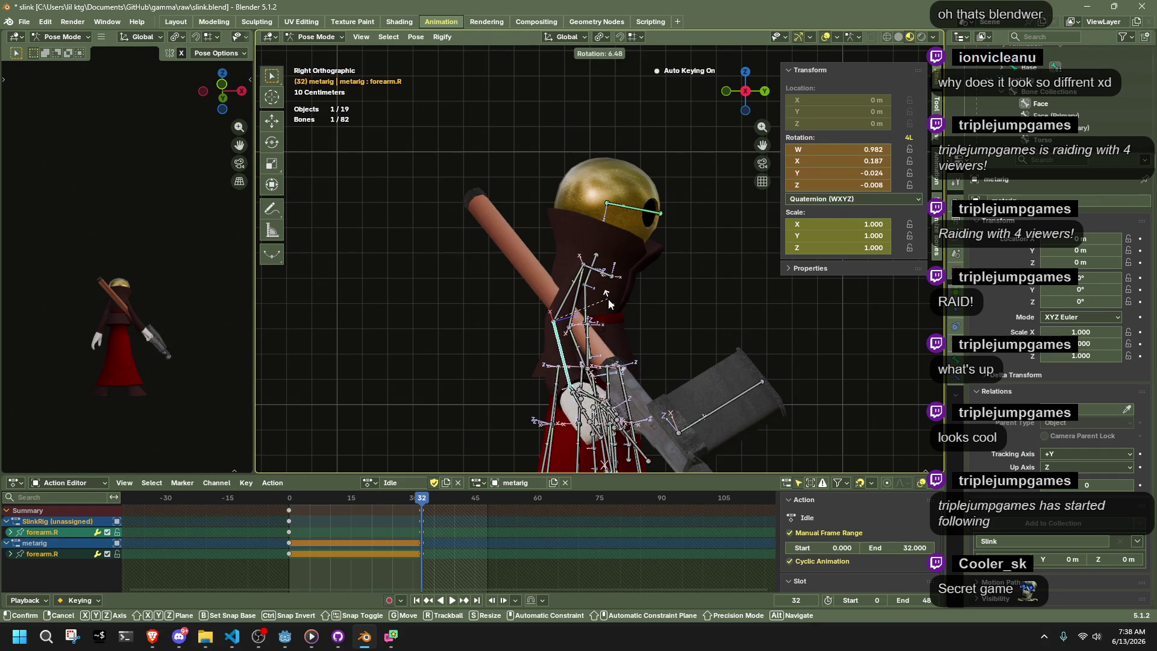
key("Escape")
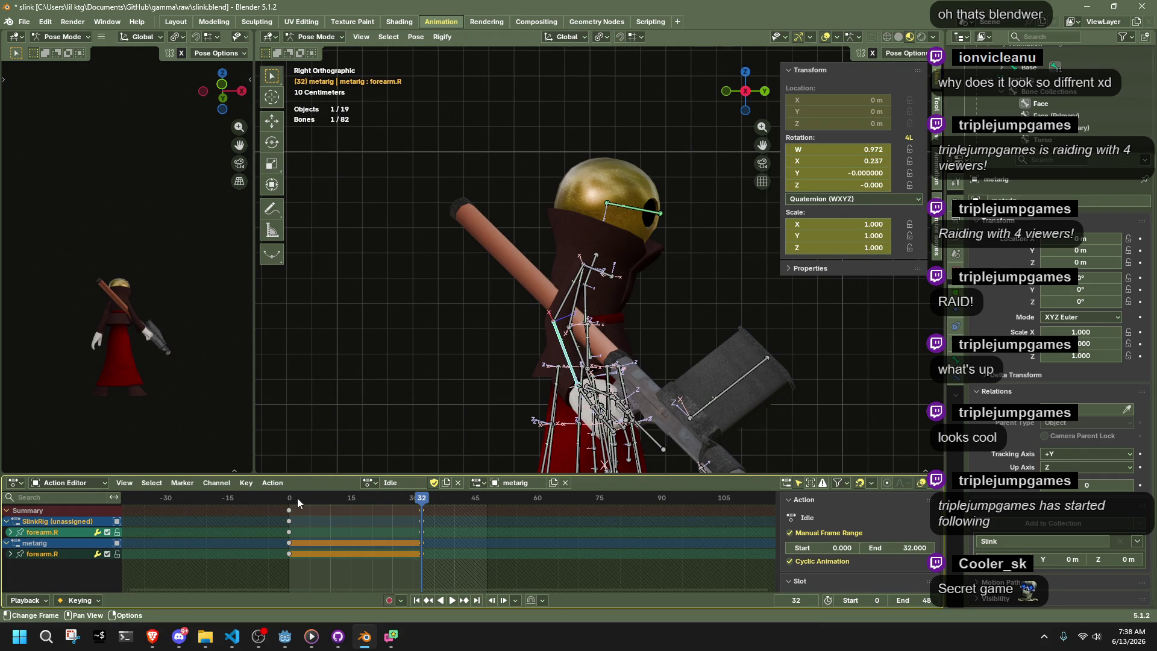
left_click_drag(291, 502, 358, 513)
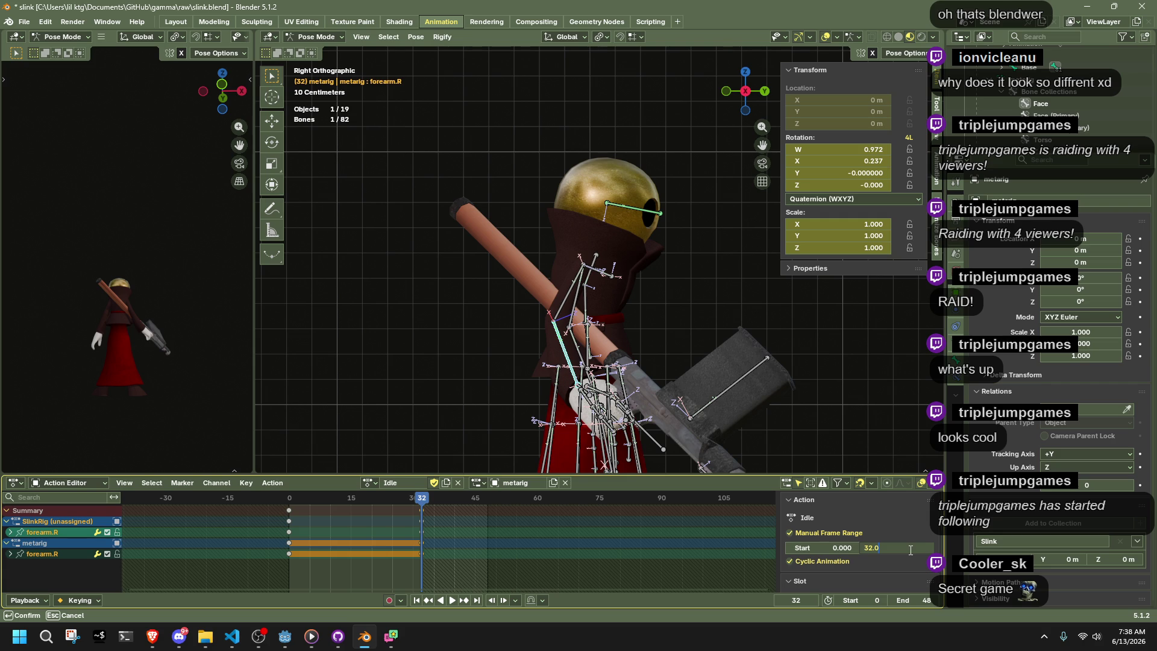
Move the frame-32 keyframes to frame 64 and play the stretched animation
left_click_drag(479, 508, 397, 575)
key("g")
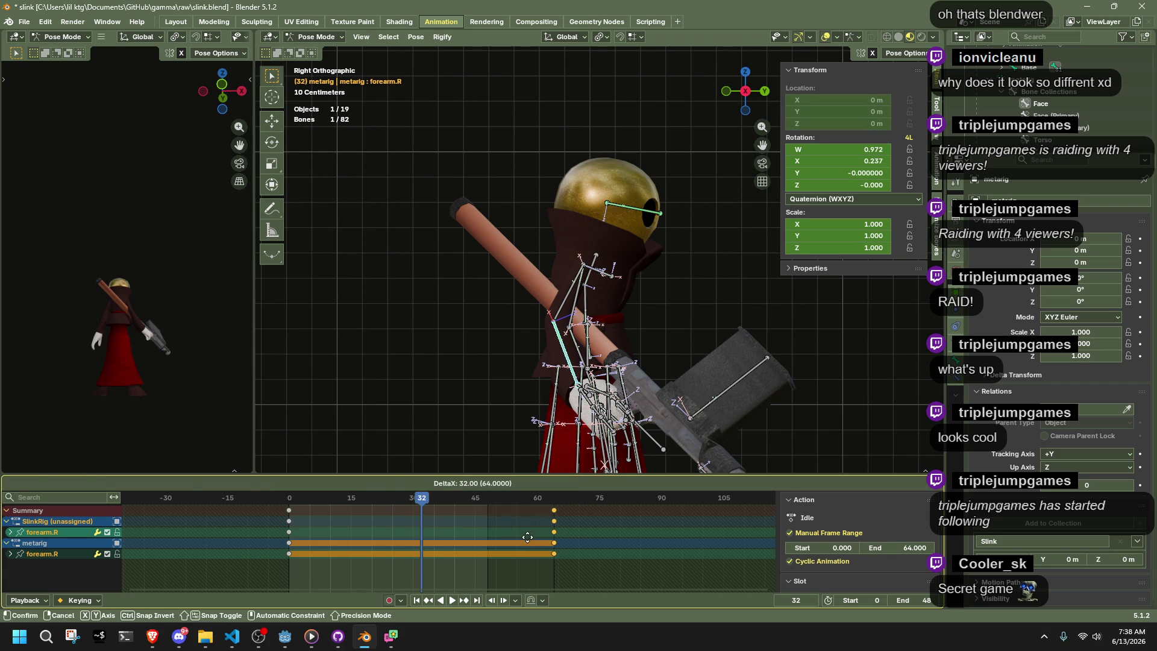
left_click(529, 541)
left_click_drag(303, 500, 292, 502)
key("space")
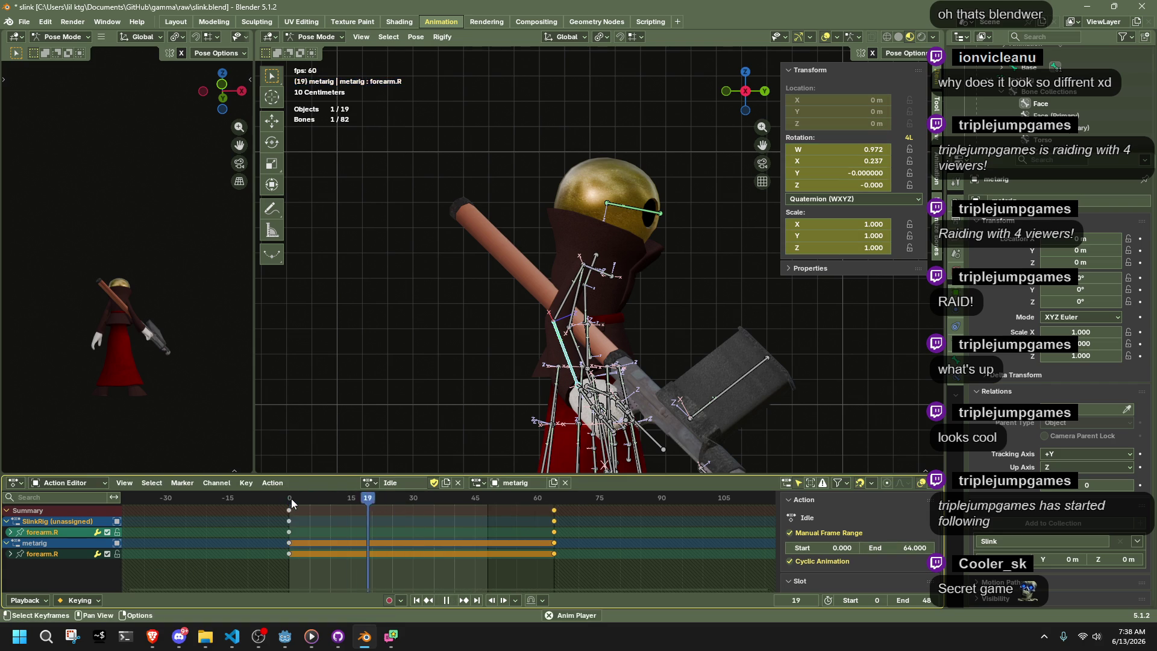
key("Escape")
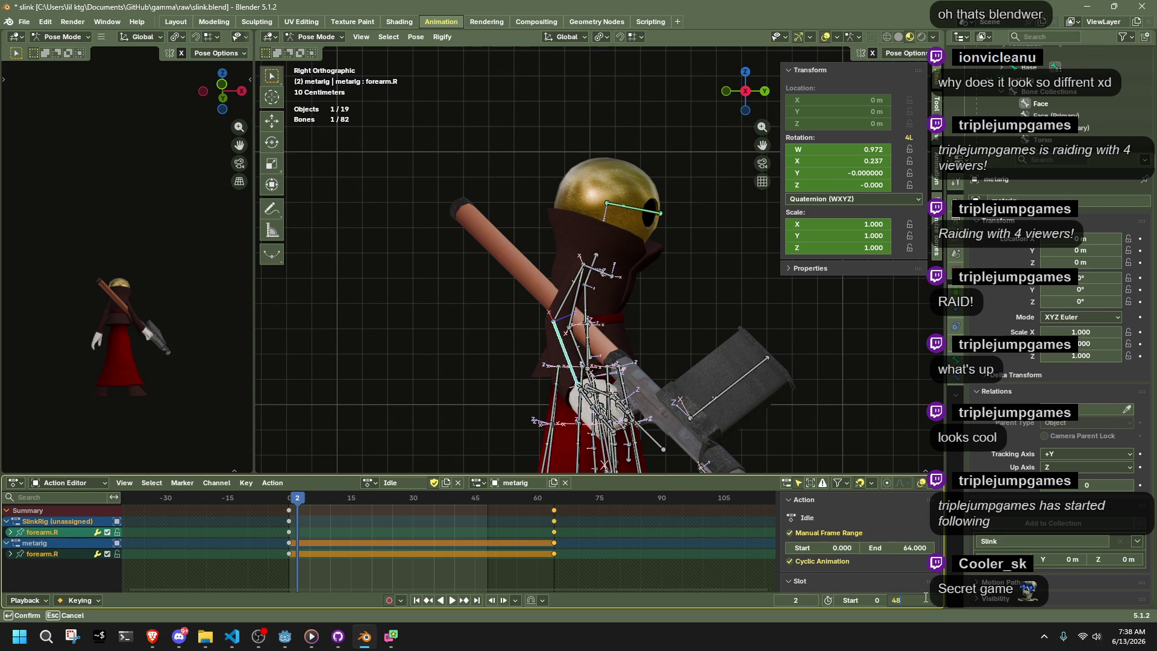
type("64")
Confirm 64 as the end frame and save slink.blend
key("Return")
left_click(432, 383)
key("ctrl+s")
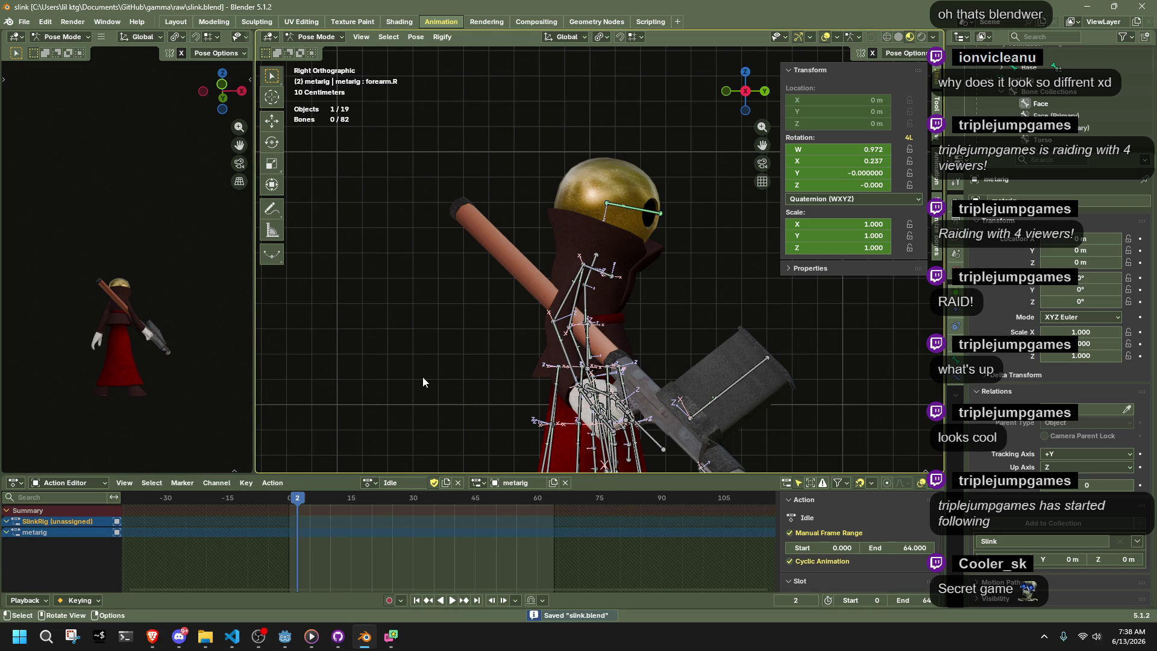
key("ctrl+z")
key("ctrl+shift+z")
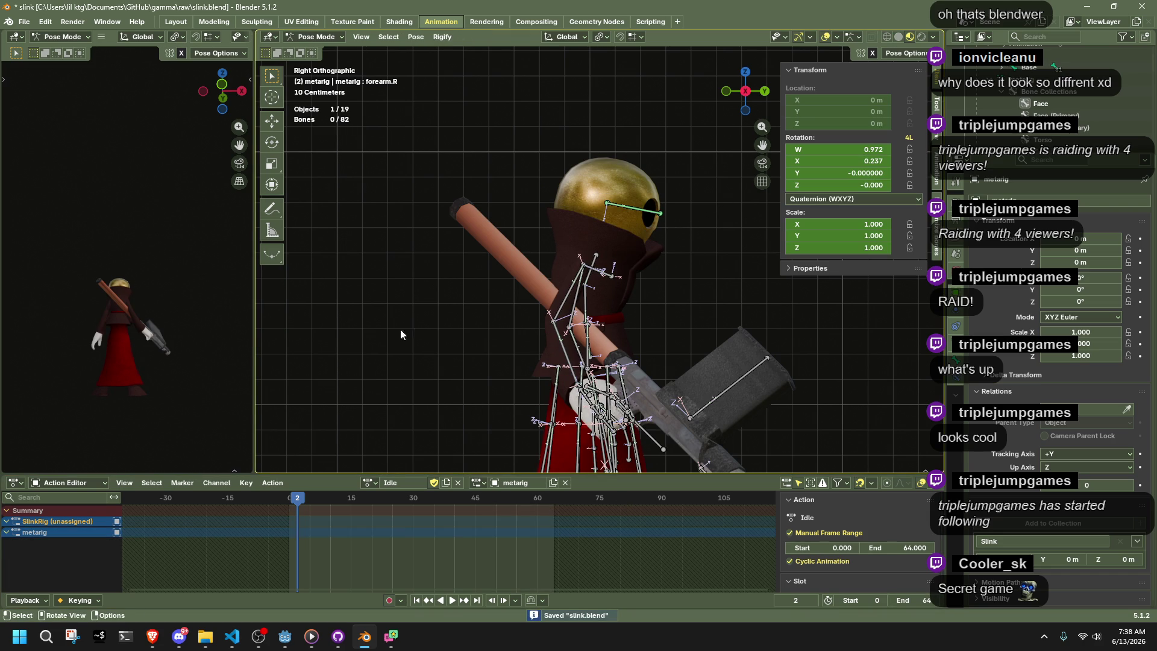
Return the rig to Object Mode and start the glTF 2.0 export
key("ctrl+Tab")
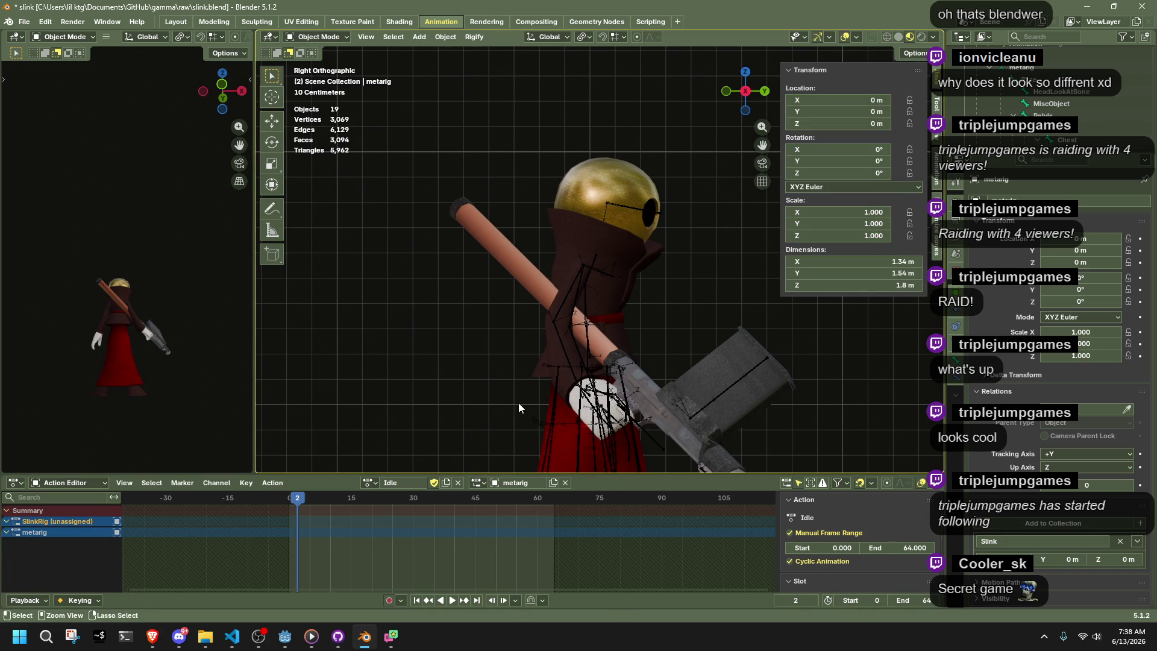
key("q")
left_click(501, 420)
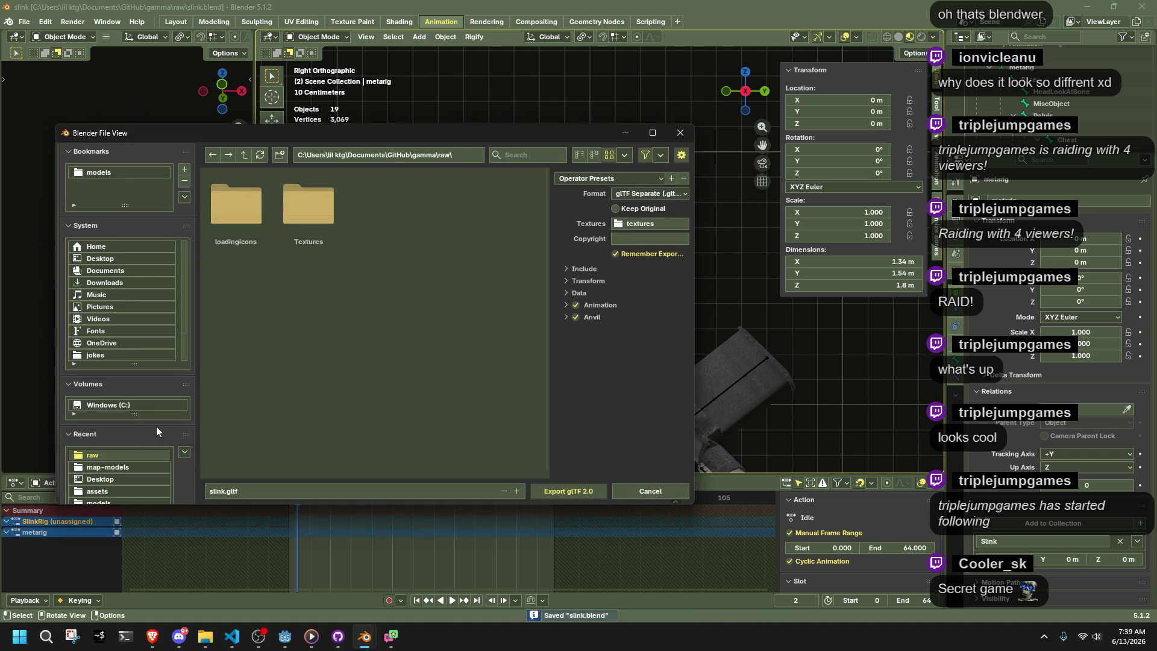
Export into gammaproject\assets, overwriting the existing Slink.gltf
left_click(104, 472)
left_click(251, 155)
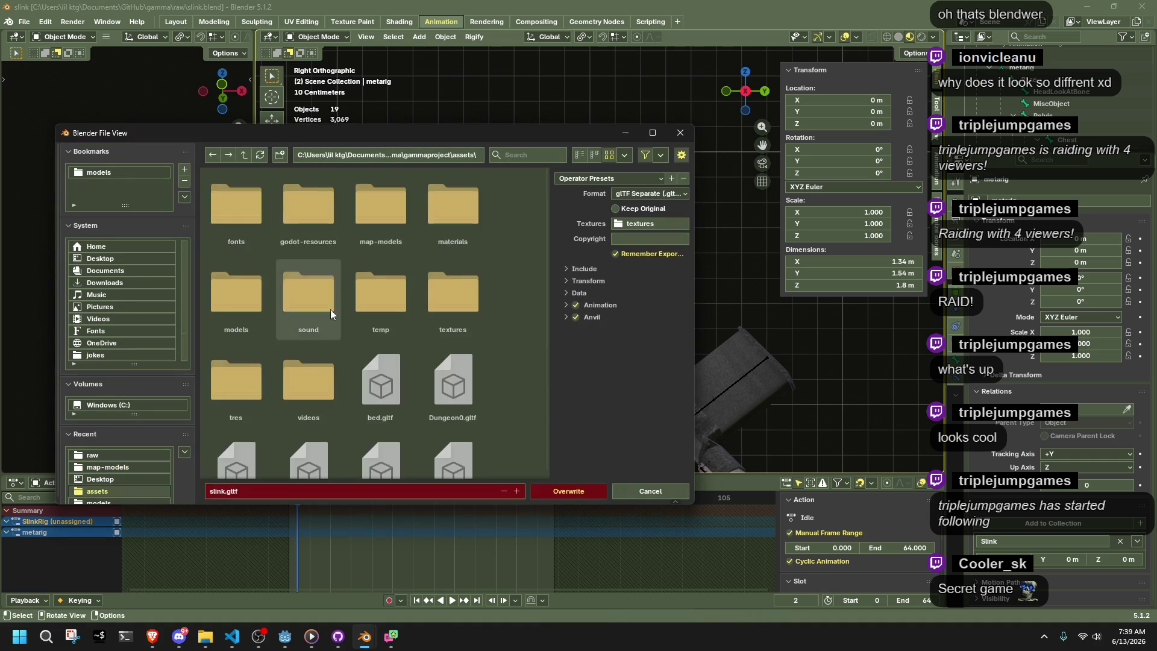
scroll(364, 411, "down", 5)
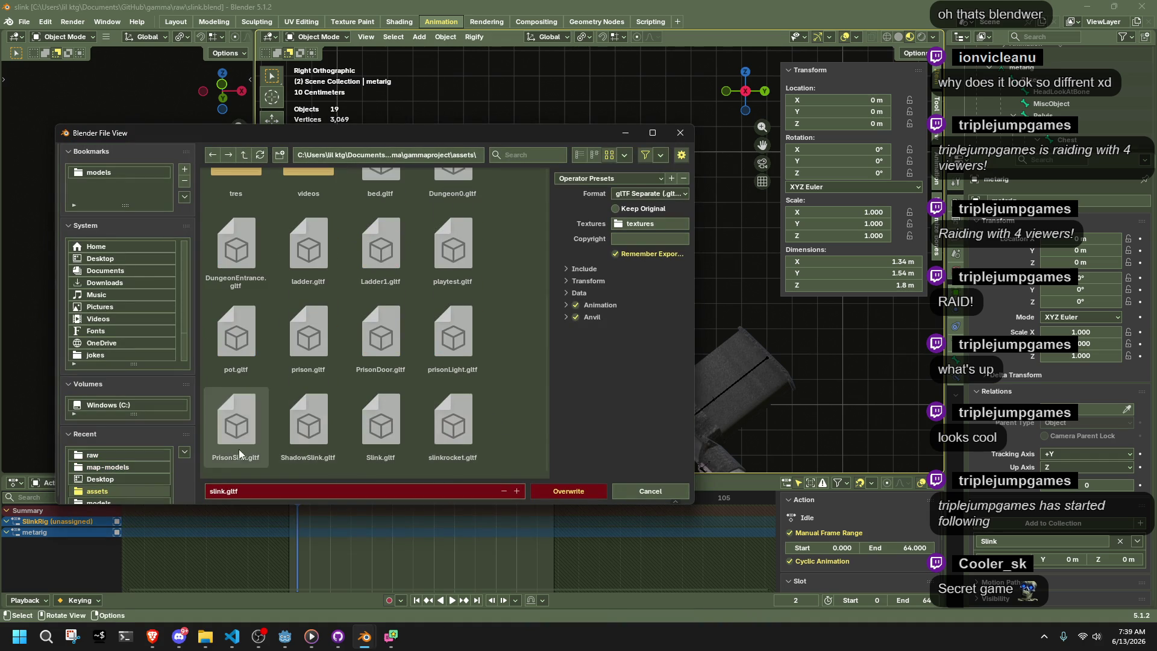
left_click(356, 435)
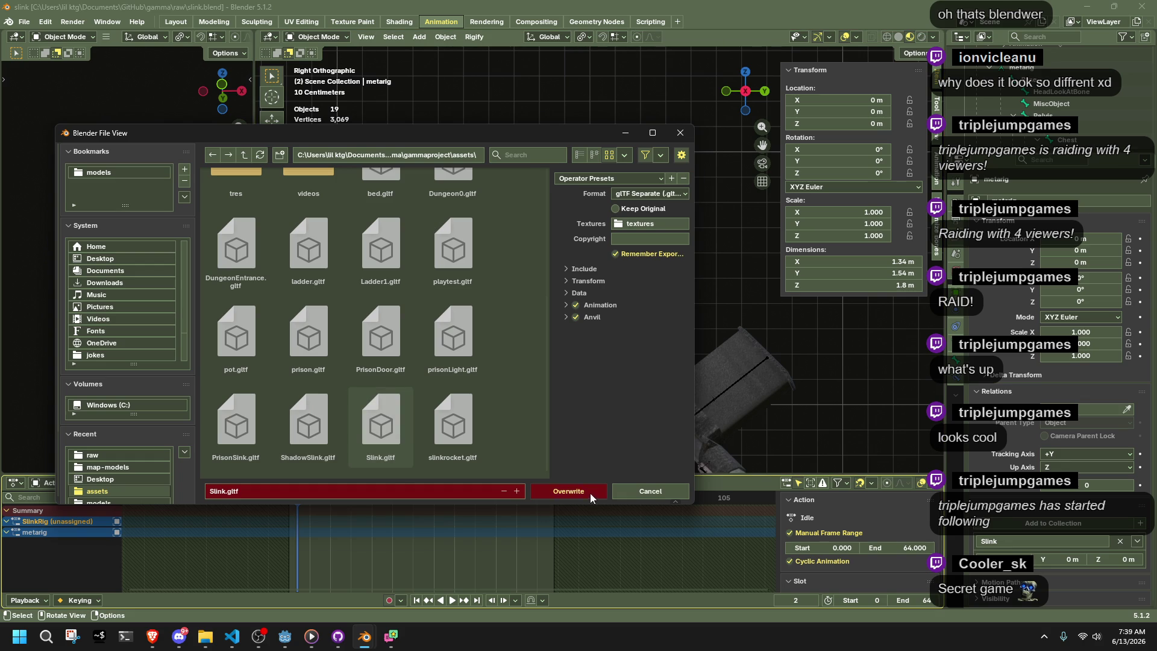
left_click(568, 492)
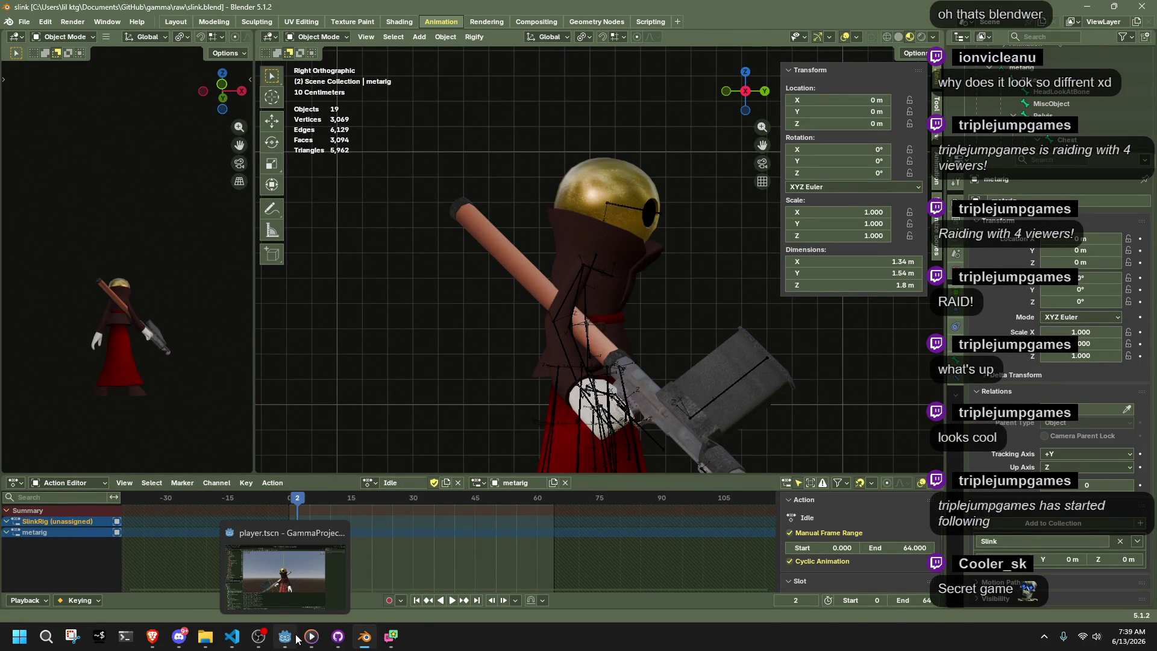
Inspect the imported Slink character from the side in Godot's player scene, then return to Blender
left_click(296, 639)
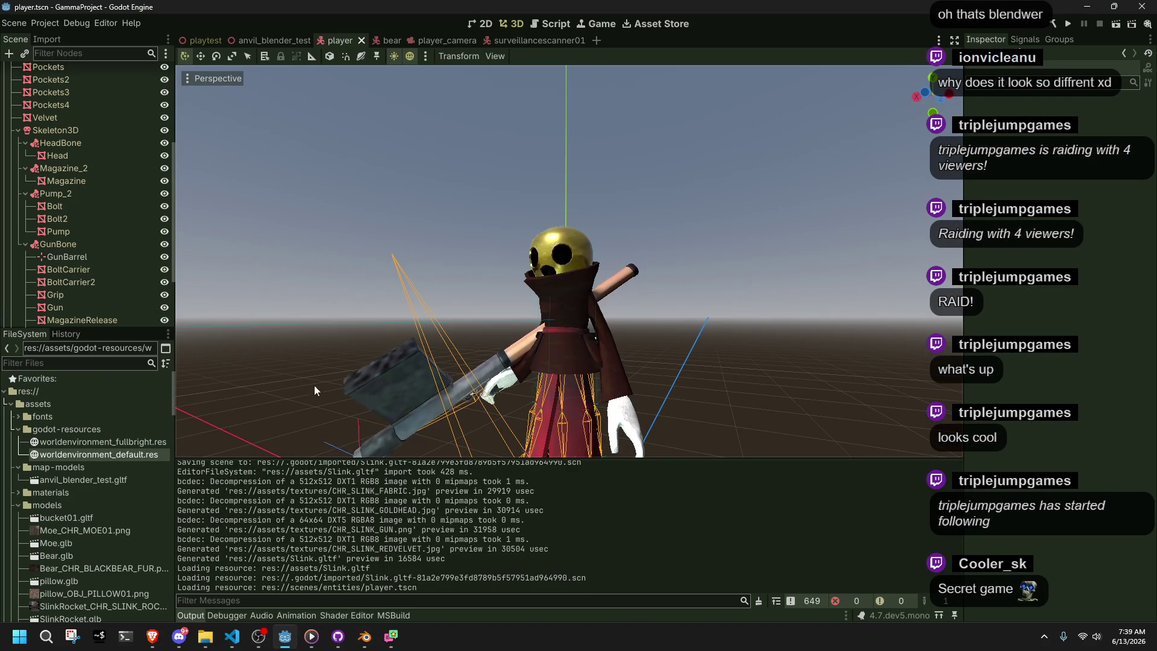
left_click_drag(703, 369, 528, 383)
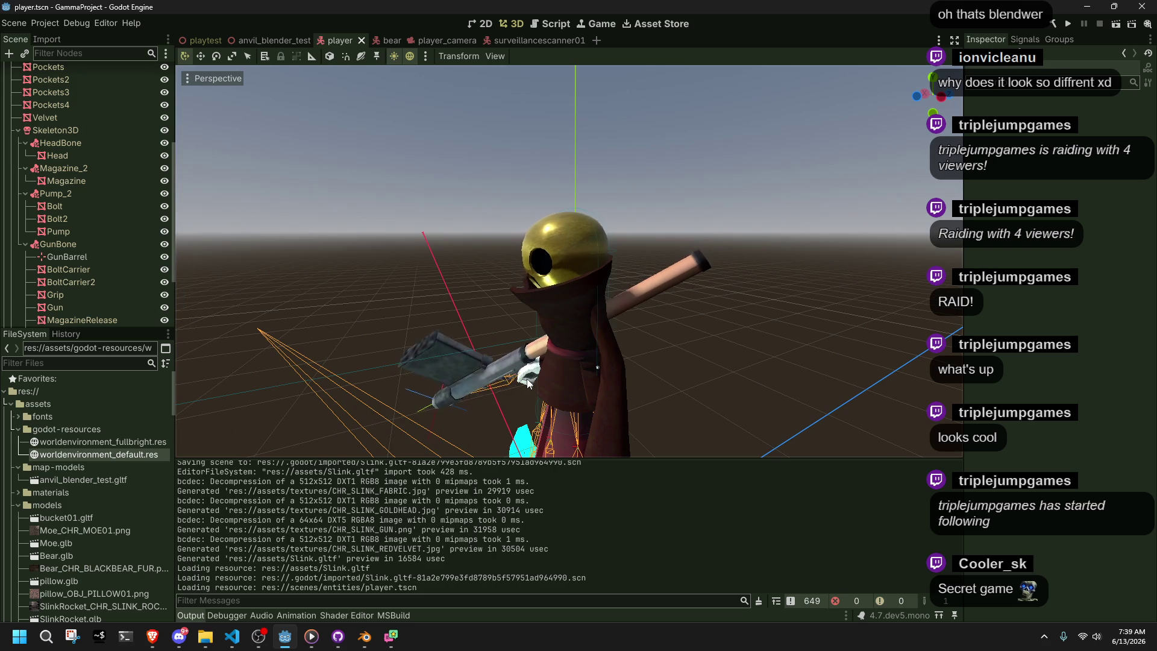
left_click(364, 637)
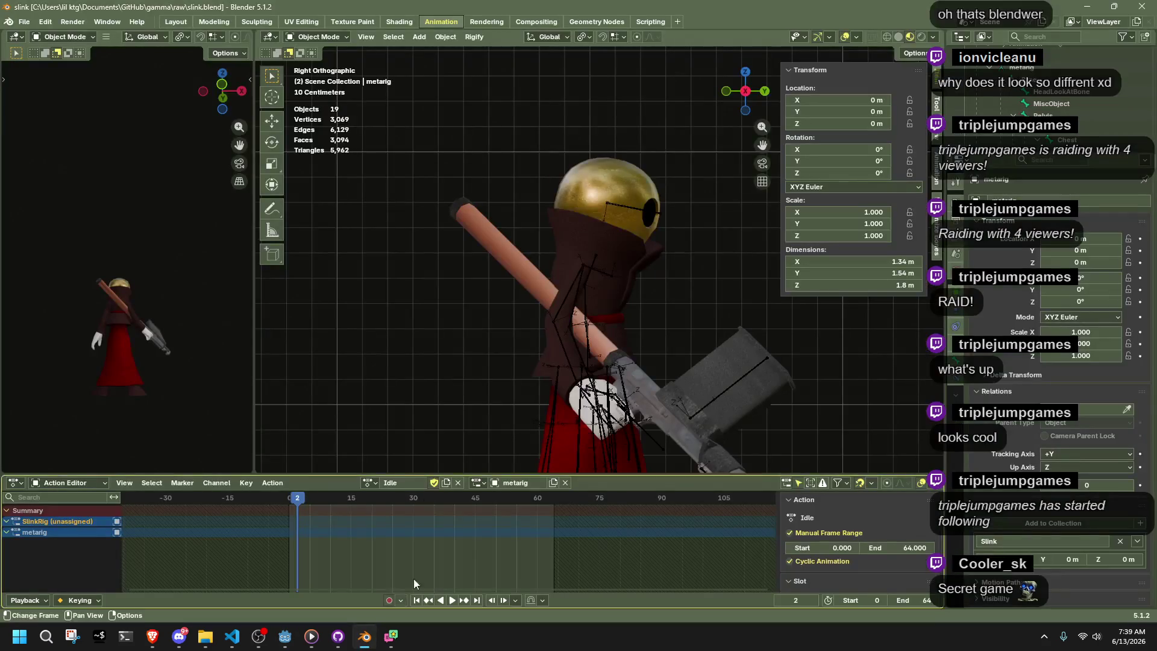
Check the Velvet cloak and Arms meshes, then reselect the metarig armature
left_click(569, 255)
left_click(569, 254)
mouse_move(569, 254)
left_mouse_down()
mouse_move(667, 320)
mouse_move(473, 330)
left_mouse_up()
left_click(429, 483)
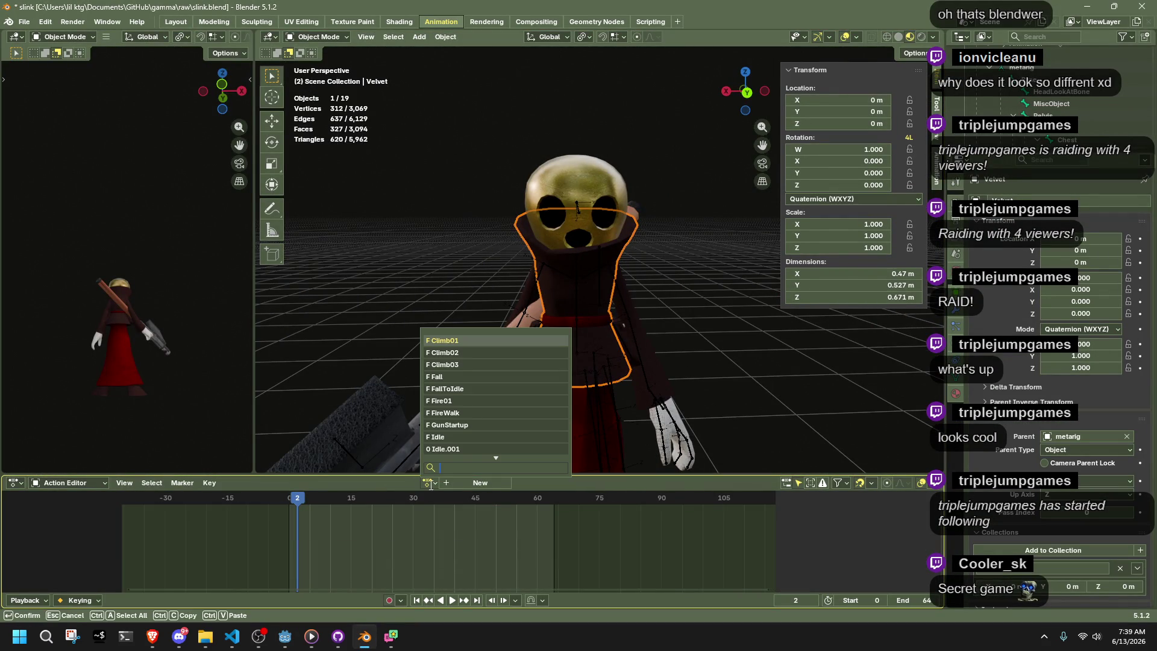
key("Escape")
left_click(709, 378)
left_click(984, 76)
scroll(1028, 111, "down", 2)
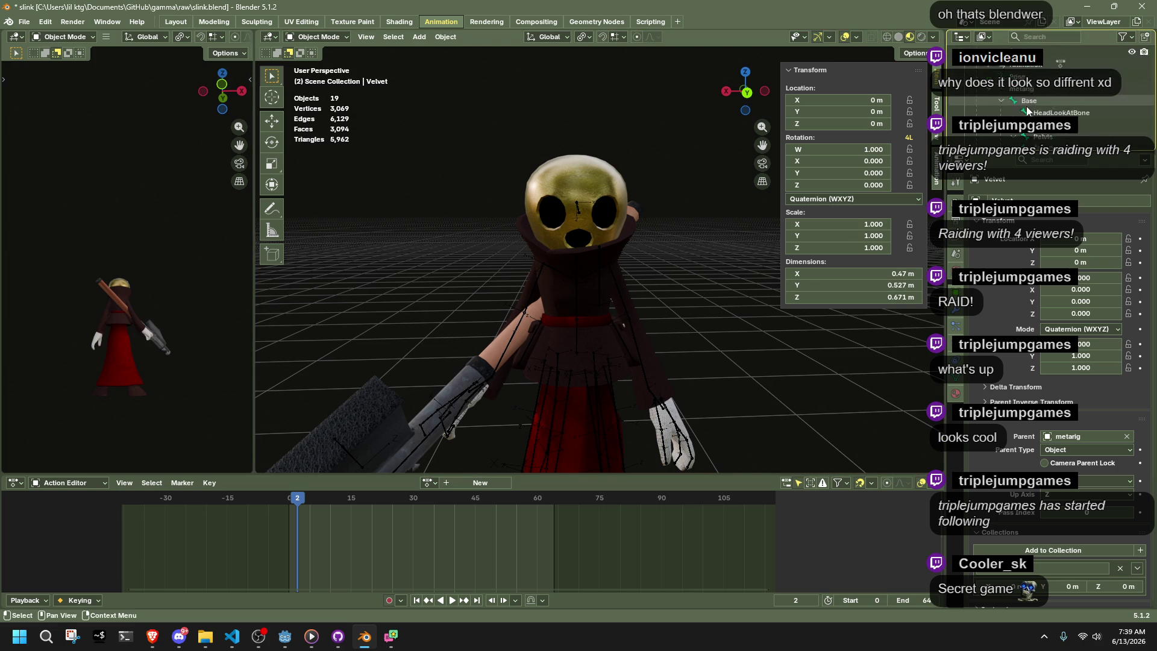
left_click(1028, 105)
scroll(1027, 108, "up", 3)
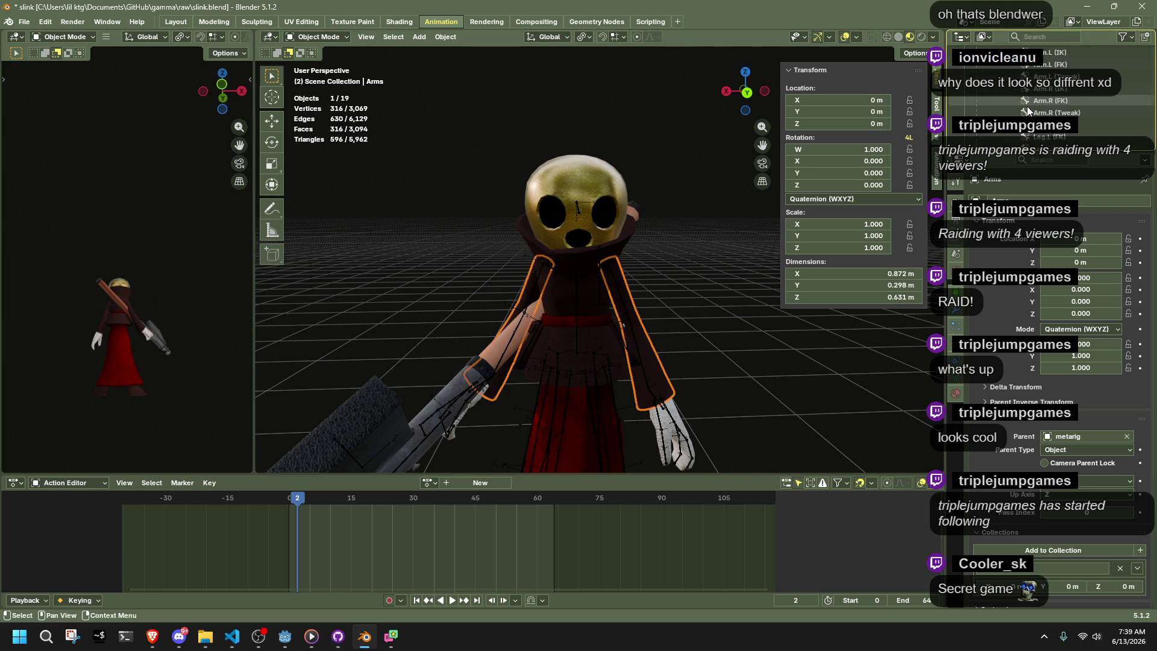
left_click(576, 282)
key("g")
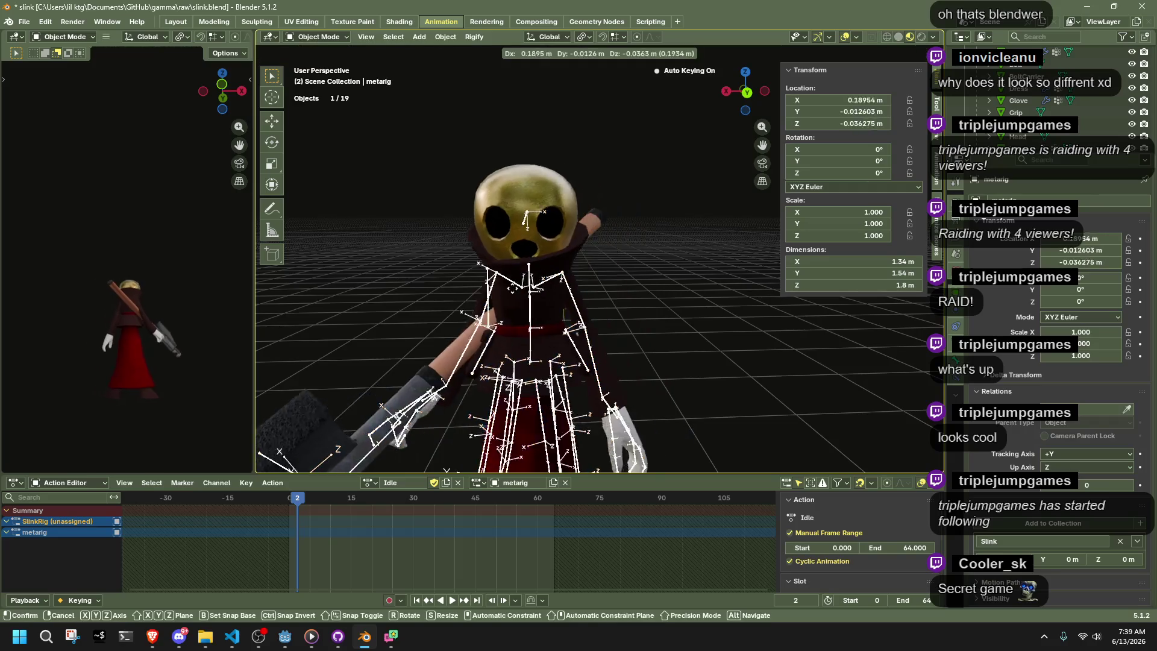
key("Escape")
Enter Pose Mode, raise the right upper arm, then clear its moved position
left_click(323, 37)
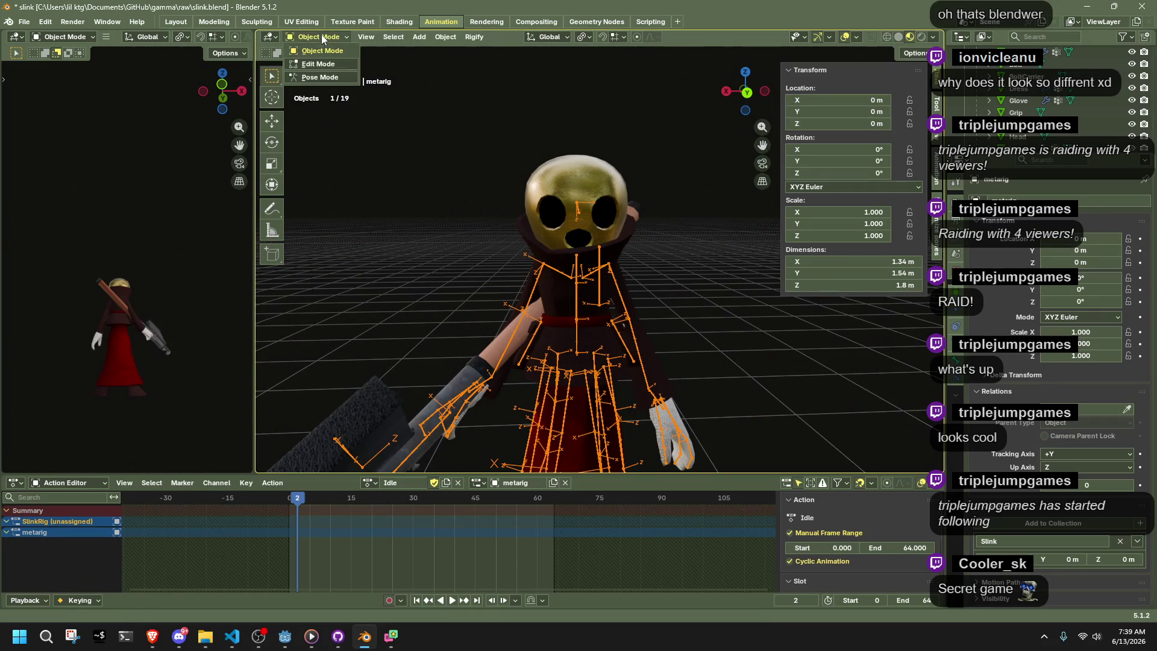
left_click(335, 77)
left_click(529, 296)
key("g")
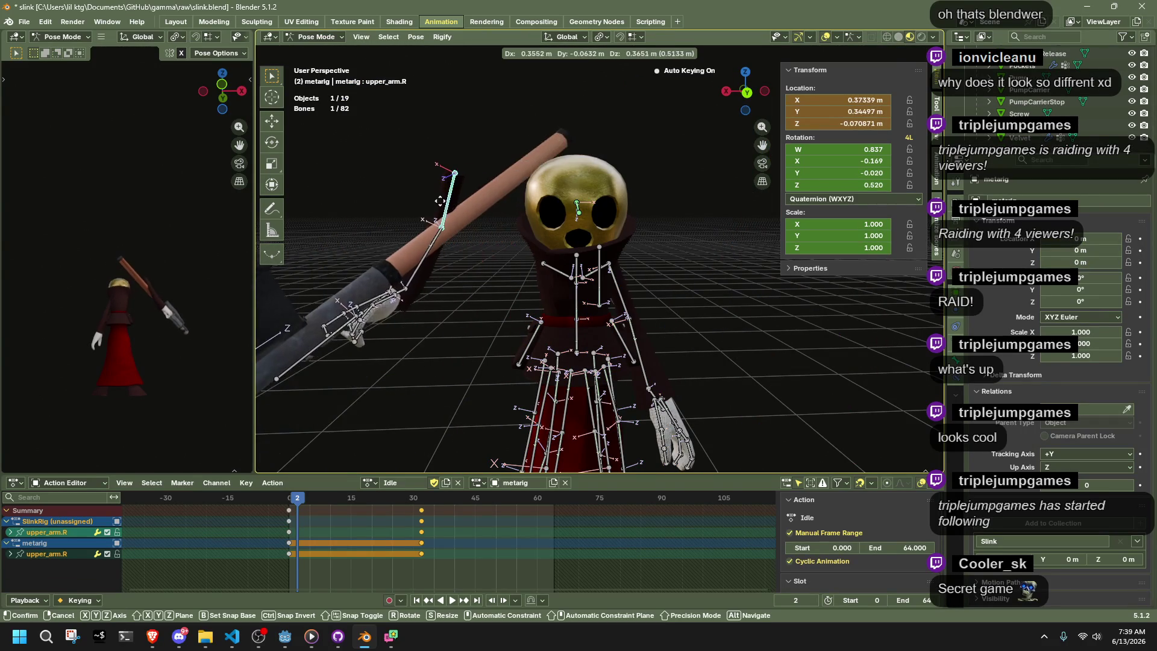
left_click(579, 205)
mouse_move(667, 270)
left_mouse_down()
mouse_move(746, 269)
mouse_move(739, 247)
mouse_move(607, 277)
left_mouse_up()
key("alt+g")
key("r")
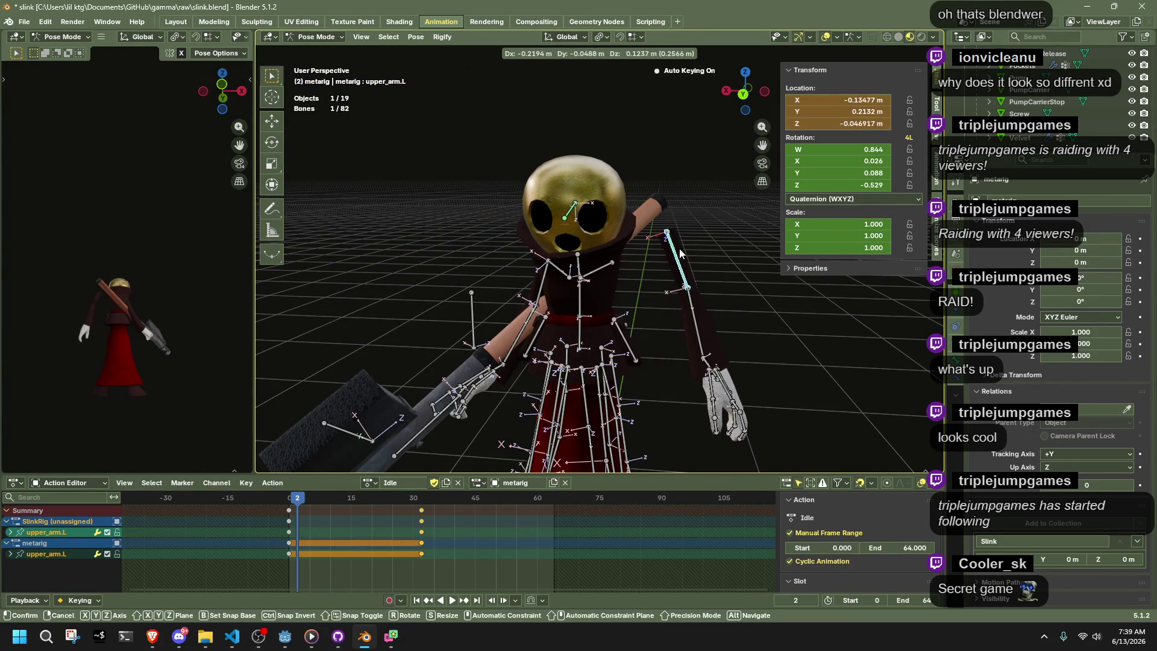
key("Escape")
Try rotating the Abdomen, left forearm and left upper arm, undoing the changes
left_click(580, 296)
key("r")
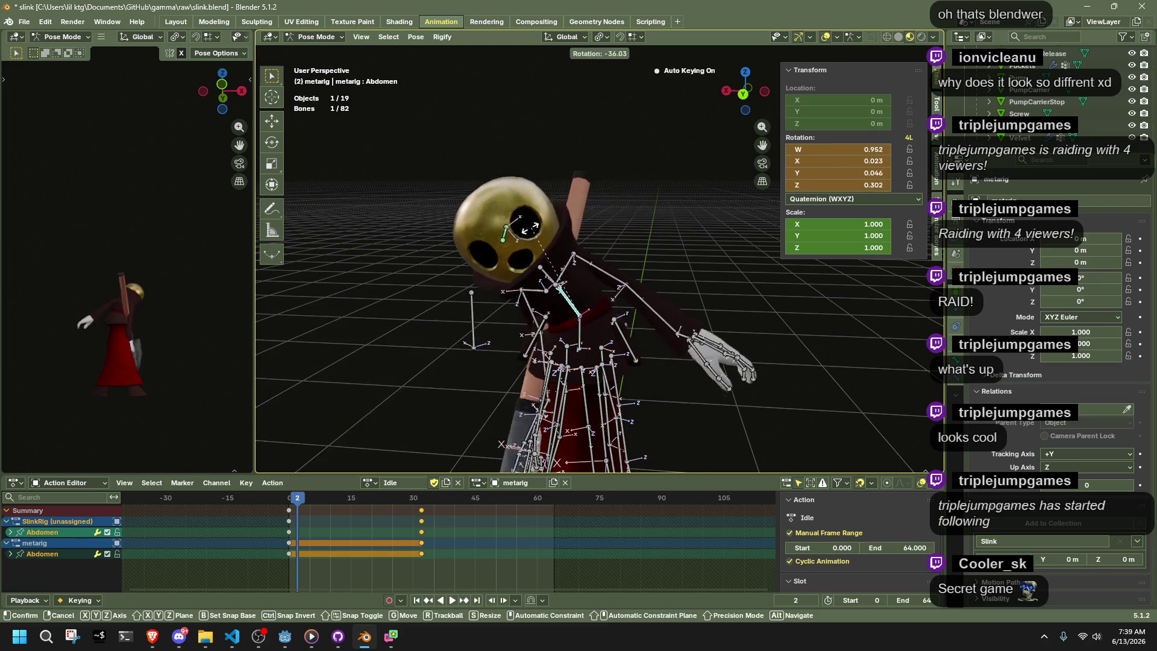
key("Escape")
left_click(646, 360)
key("r")
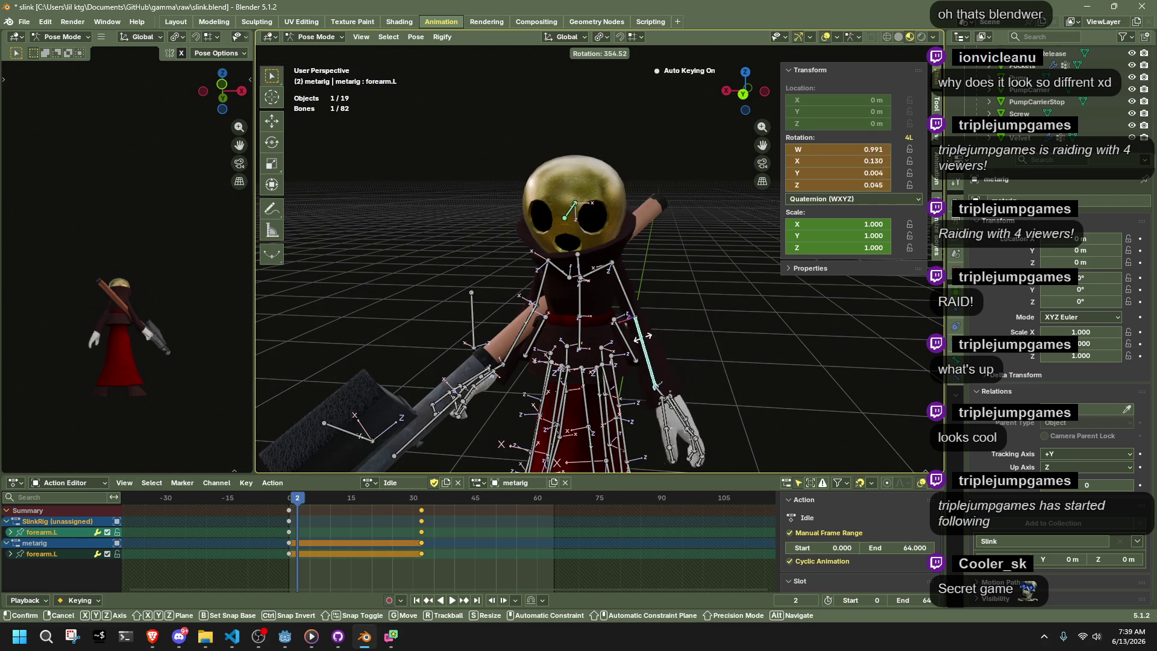
key("Escape")
left_click(622, 311)
key("r")
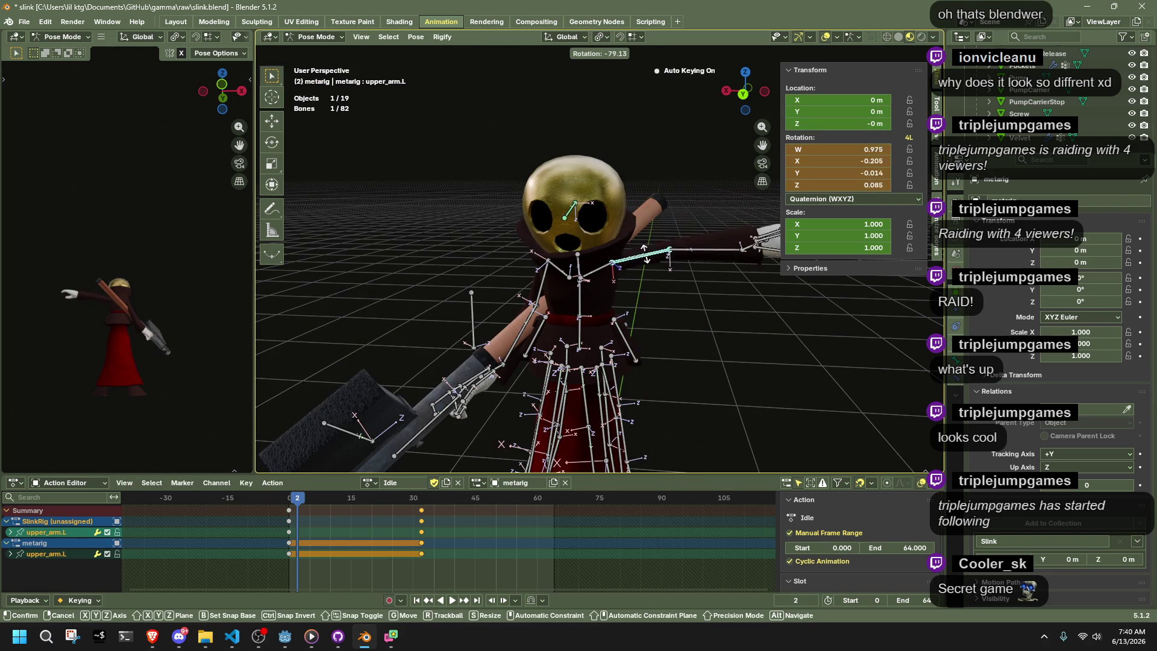
left_click(651, 294)
key("ctrl+z")
left_click(675, 295)
mouse_move(675, 295)
left_mouse_down()
mouse_move(664, 346)
mouse_move(454, 295)
mouse_move(451, 394)
left_mouse_up()
Shift all bones' frame-30 keys 32 frames later to frame 62 and play the Idle animation
key("a")
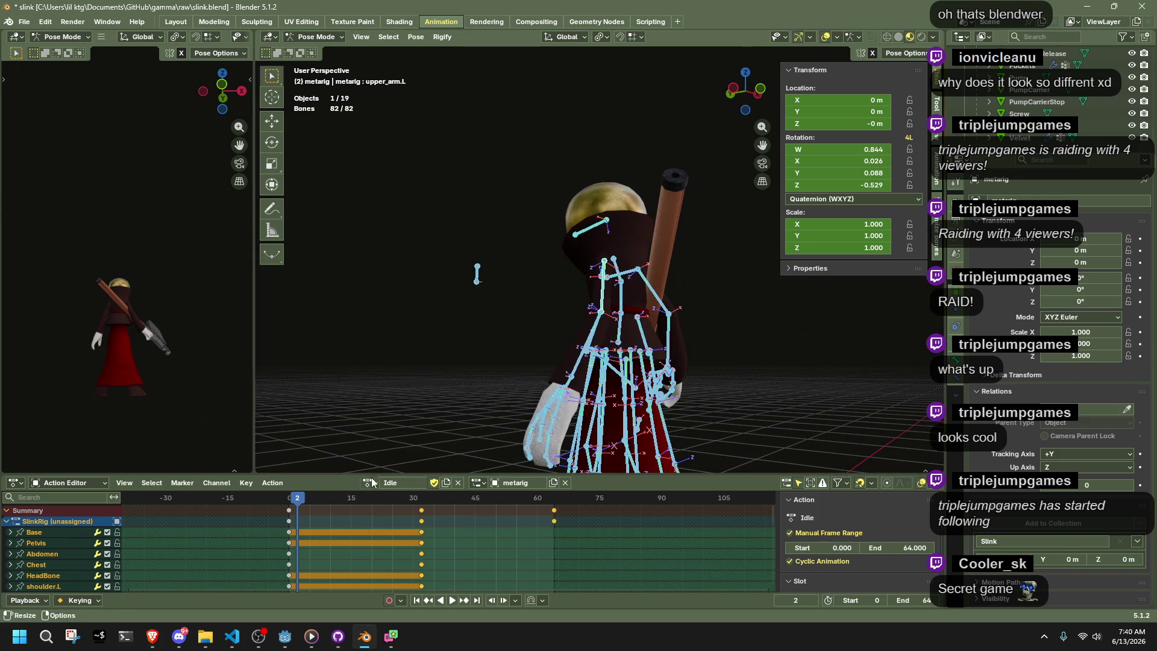
key("space")
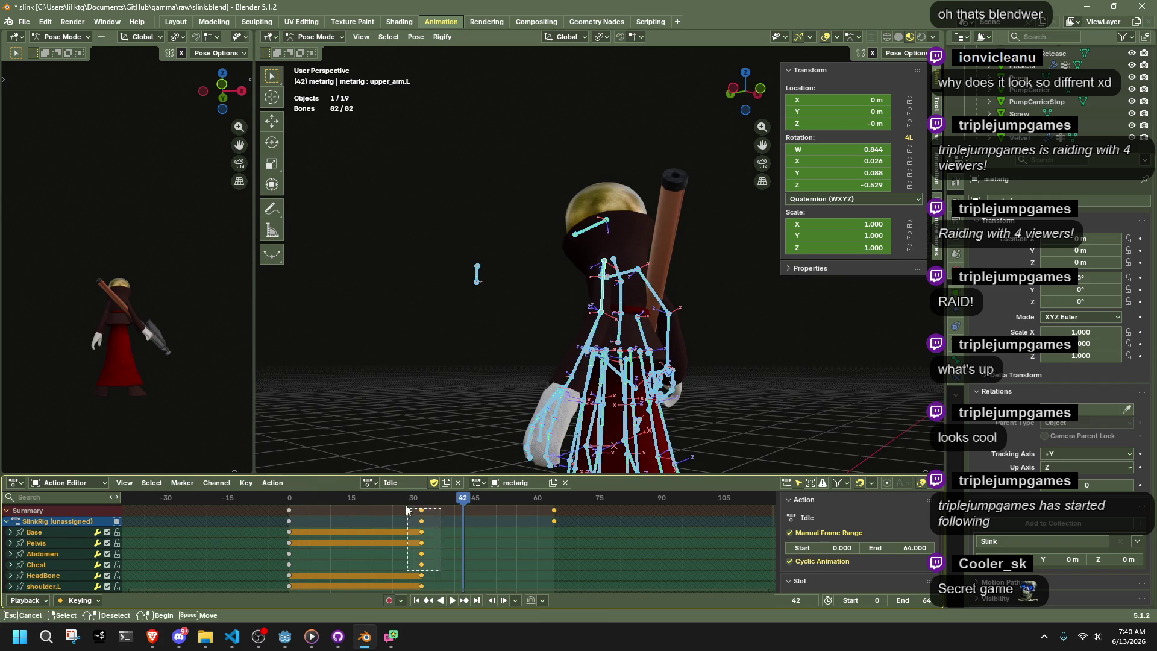
key("g")
left_click(537, 508)
key("shift+Left")
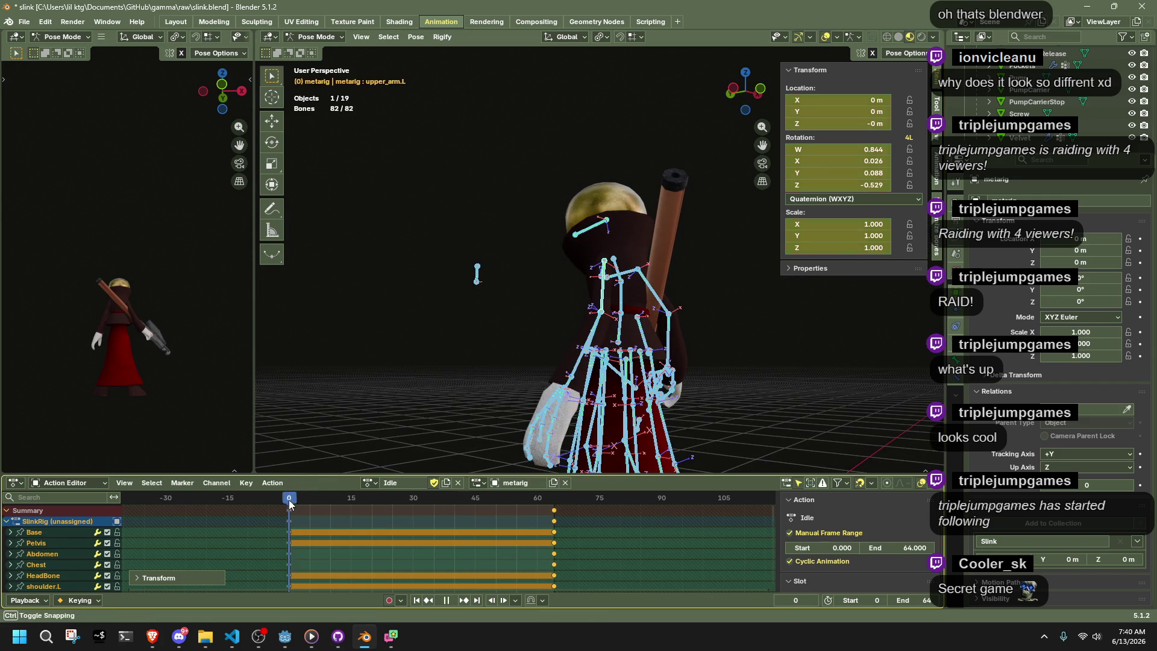
key("space")
mouse_move(568, 384)
left_mouse_down()
mouse_move(670, 404)
mouse_move(767, 388)
left_mouse_up()
scroll(677, 394, "up", 3)
left_click(767, 388)
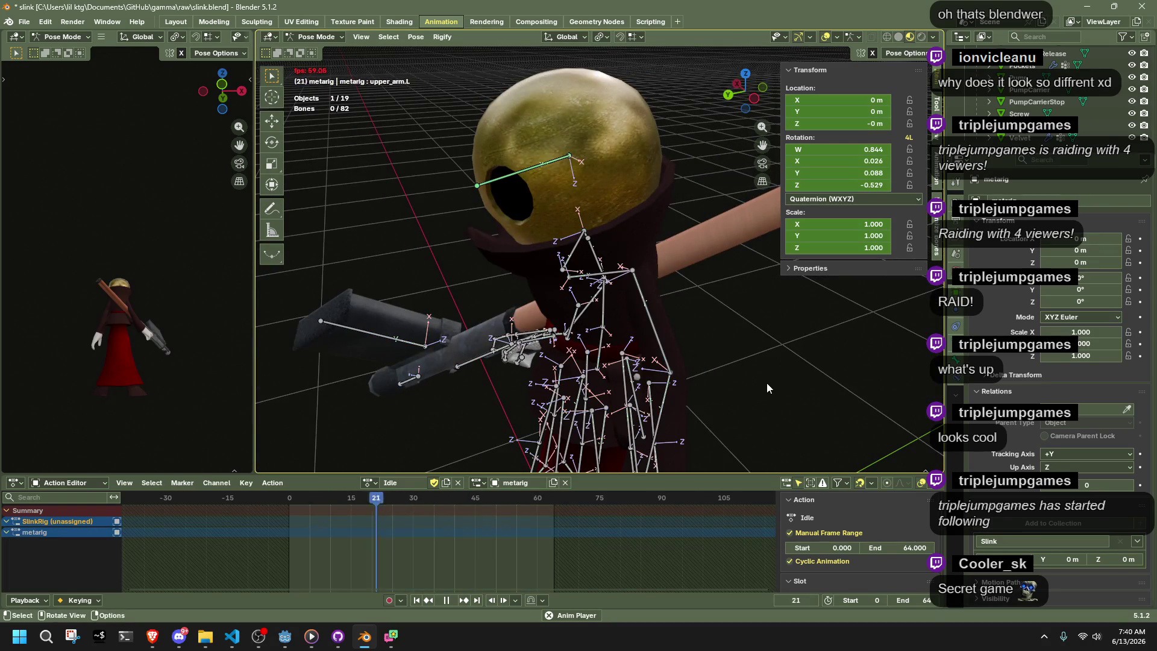
Save slink.blend and switch the rig from Pose Mode to Object Mode
key("ctrl+s")
left_click(316, 37)
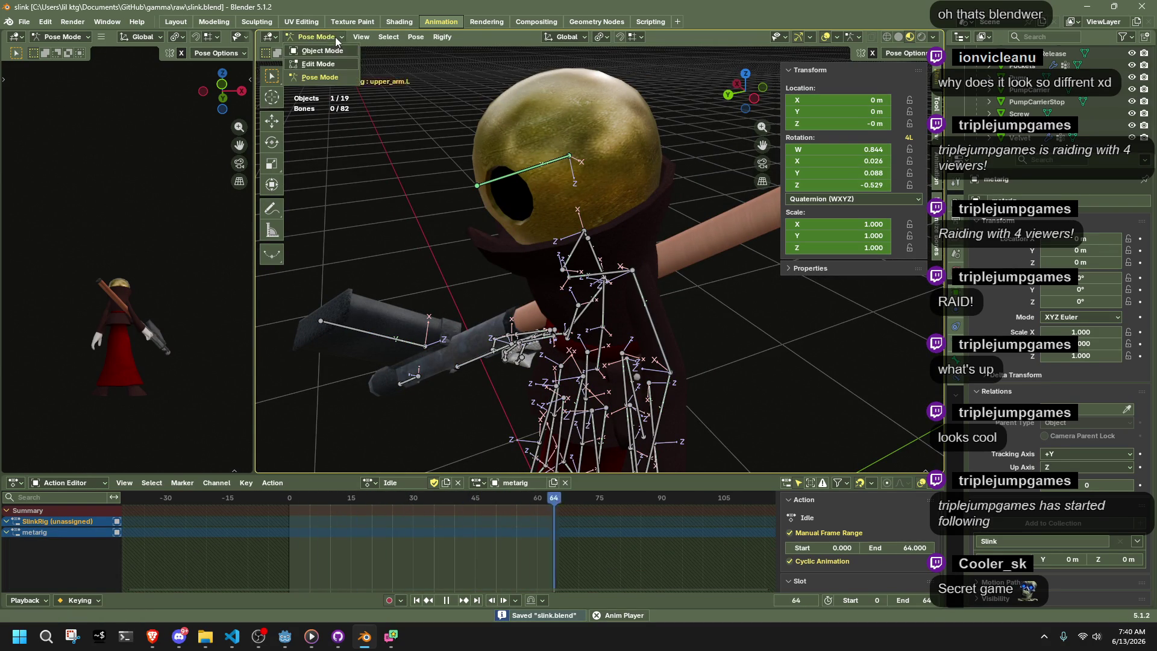
left_click(313, 49)
key("a")
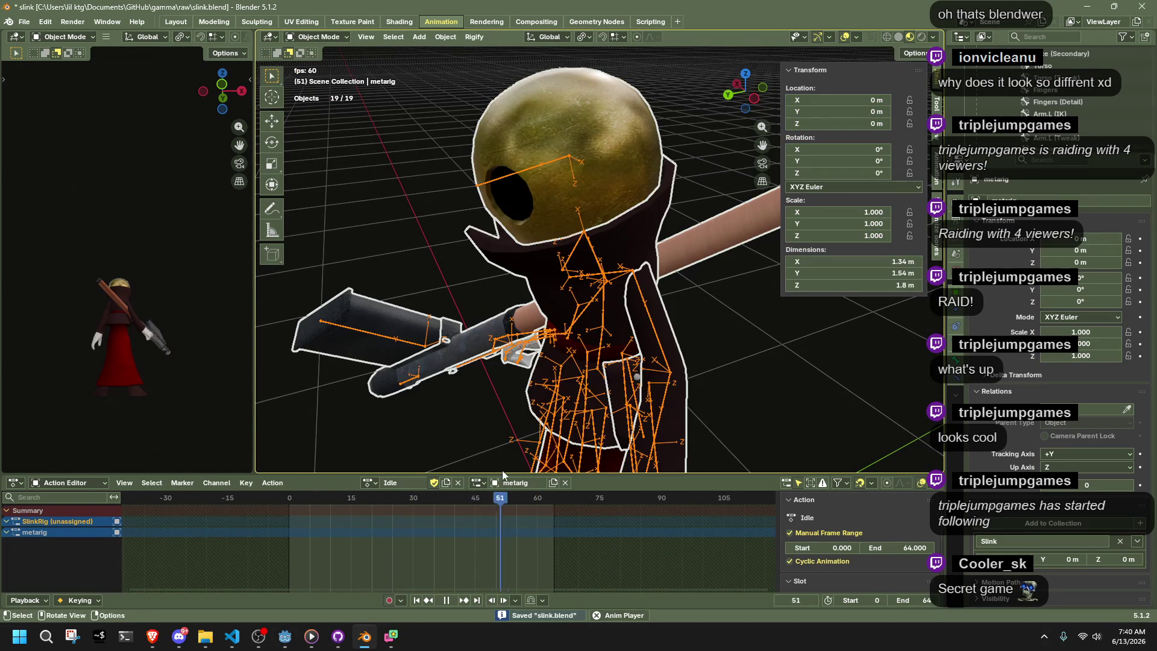
Check the action slot list, then select the metarig and Velvet cloak in the Outliner
left_click(478, 482)
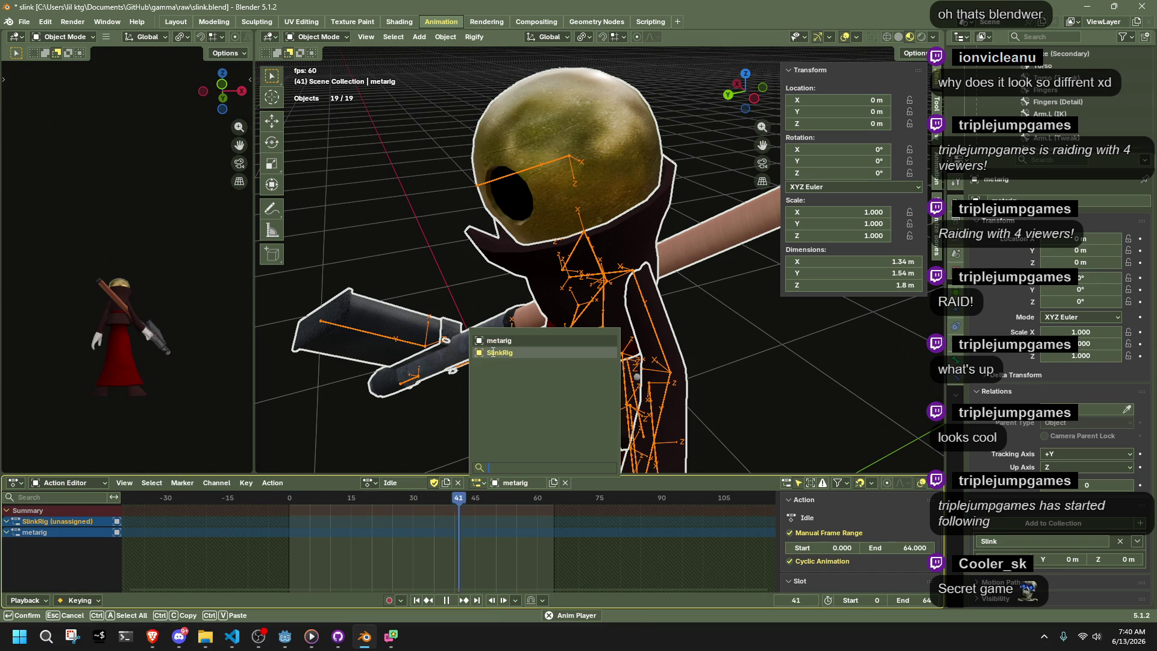
scroll(1023, 137, "up", 8)
left_click(1029, 112)
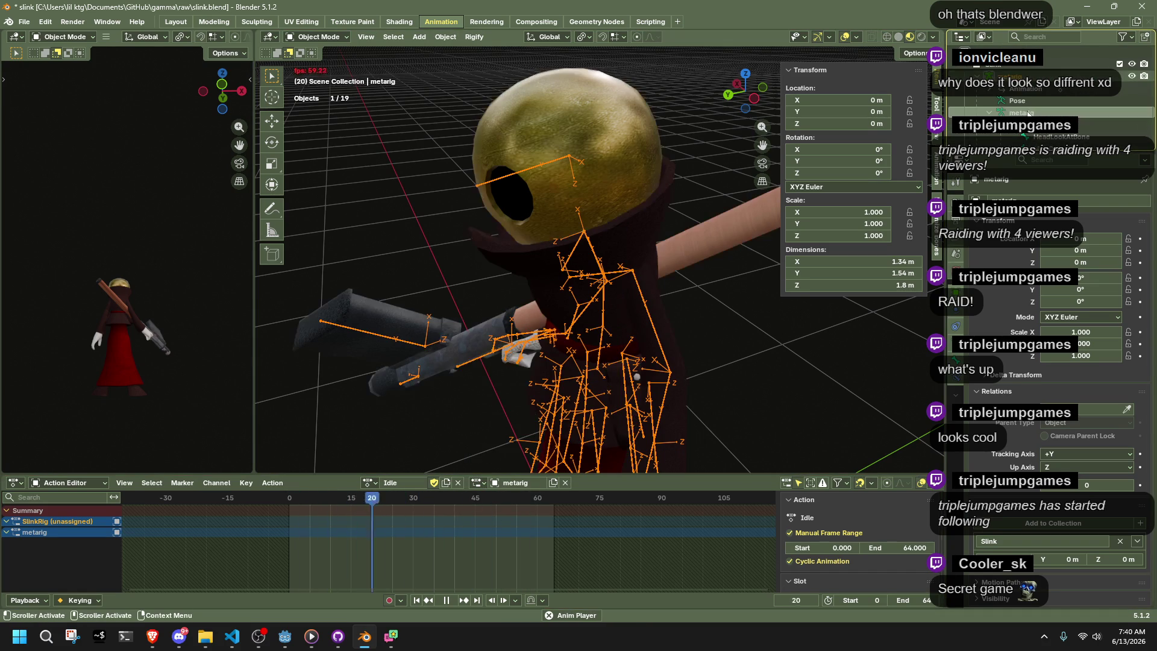
scroll(995, 120, "down", 6)
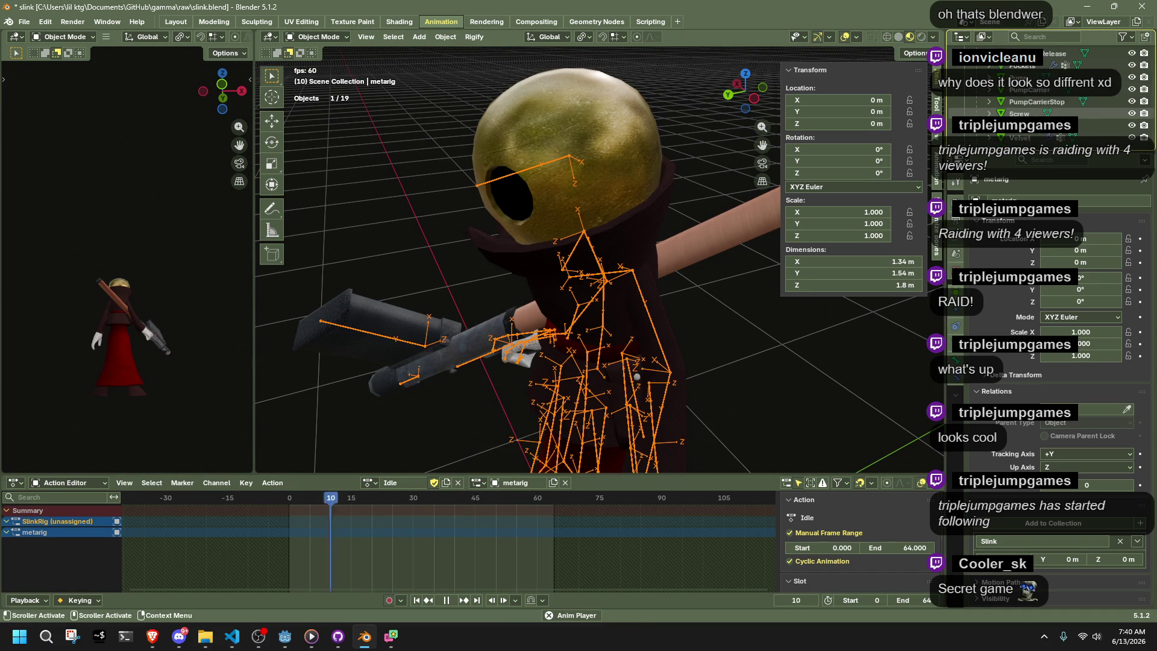
left_click(1026, 140)
scroll(1027, 143, "up", 3)
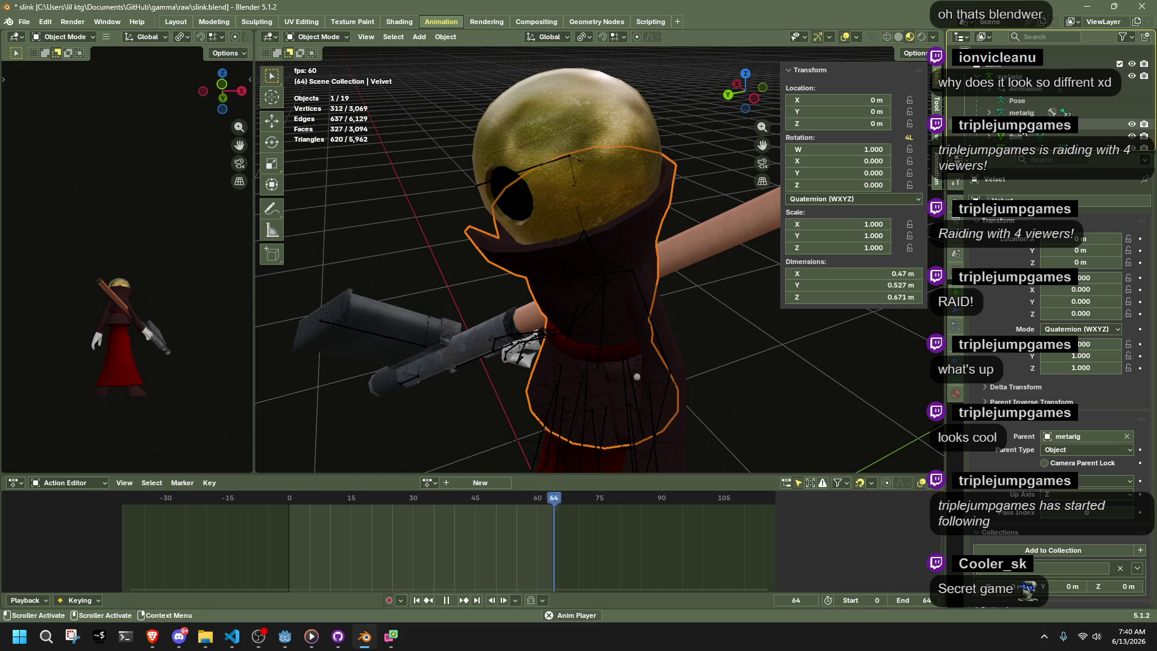
Widen the Outliner area, select the Arms mesh and metarig, then switch to Godot
scroll(1003, 115, "down", 5)
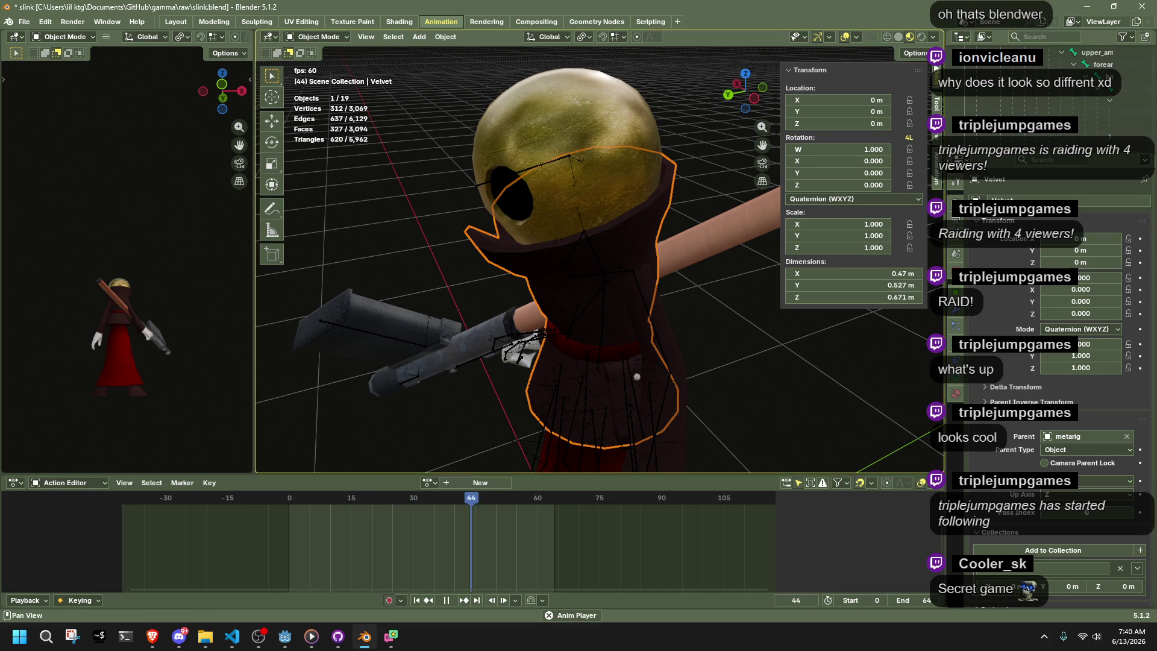
left_click_drag(946, 99, 731, 99)
scroll(963, 114, "down", 5)
scroll(963, 115, "down", 10)
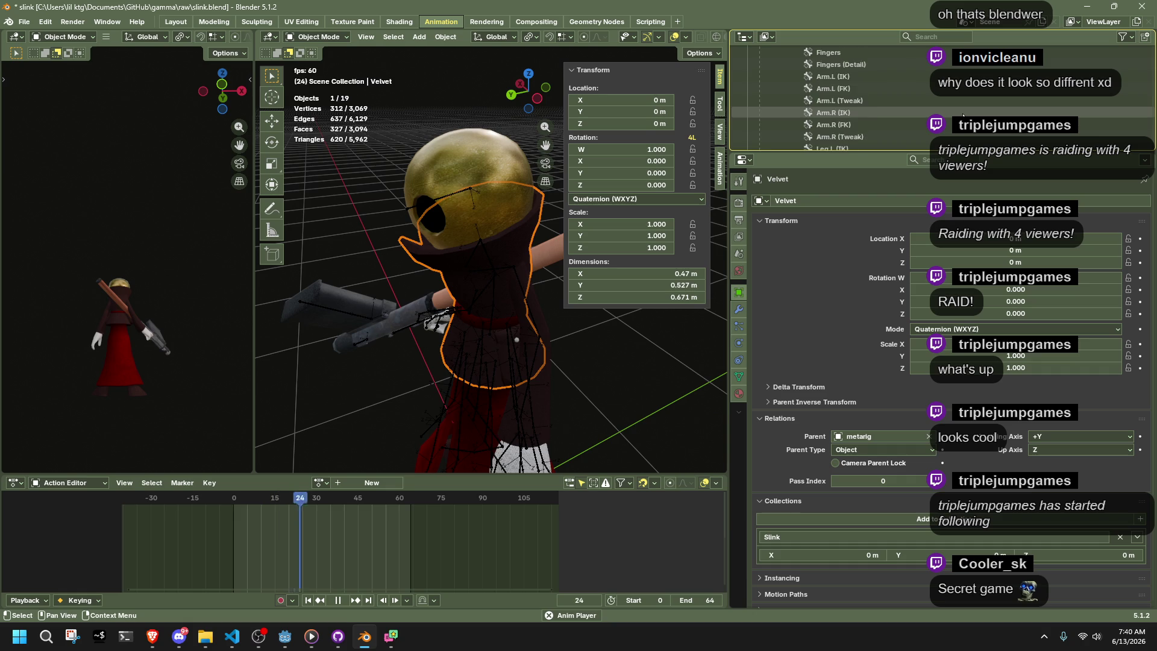
left_click(801, 76)
scroll(804, 92, "down", 5)
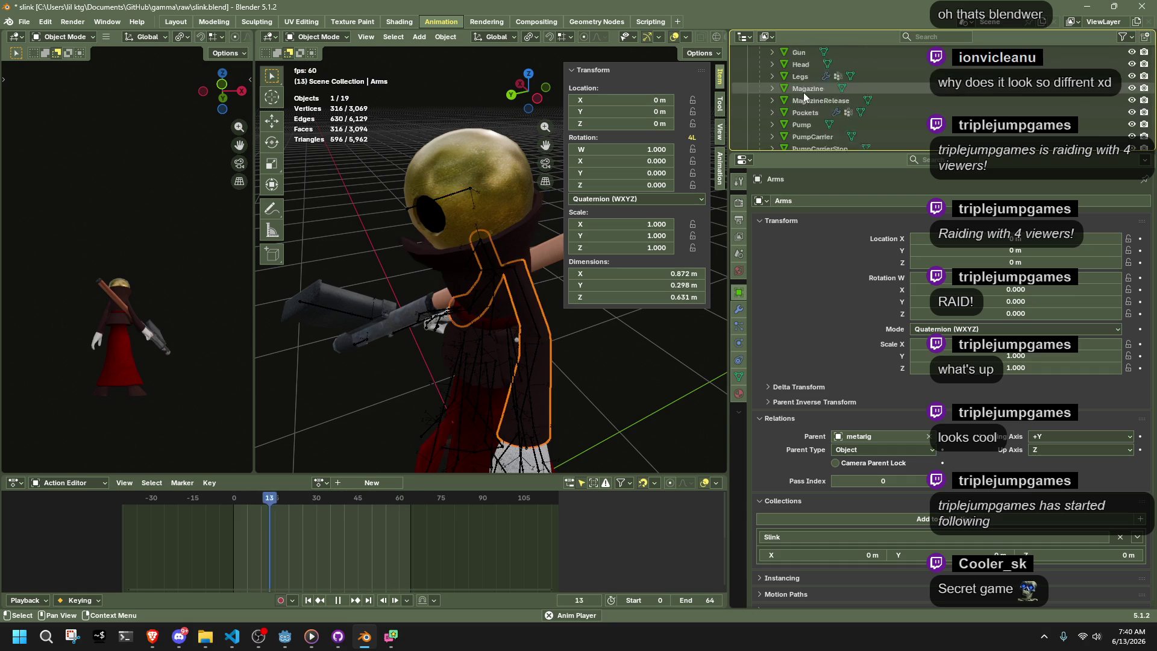
scroll(815, 121, "up", 20)
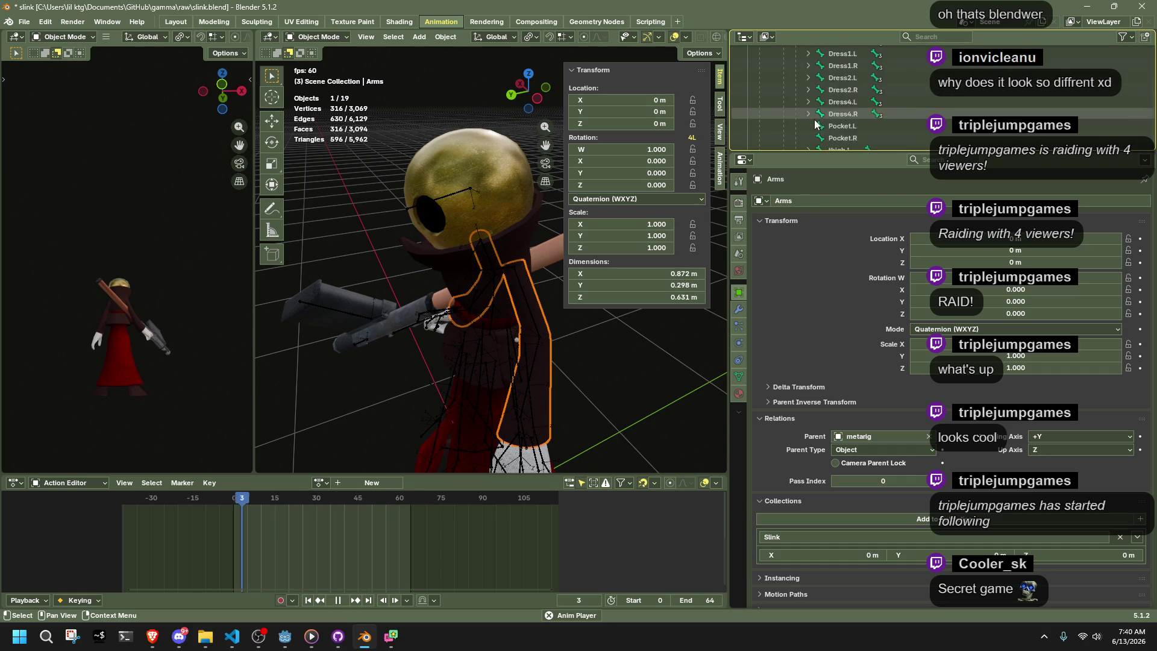
double_click(811, 113)
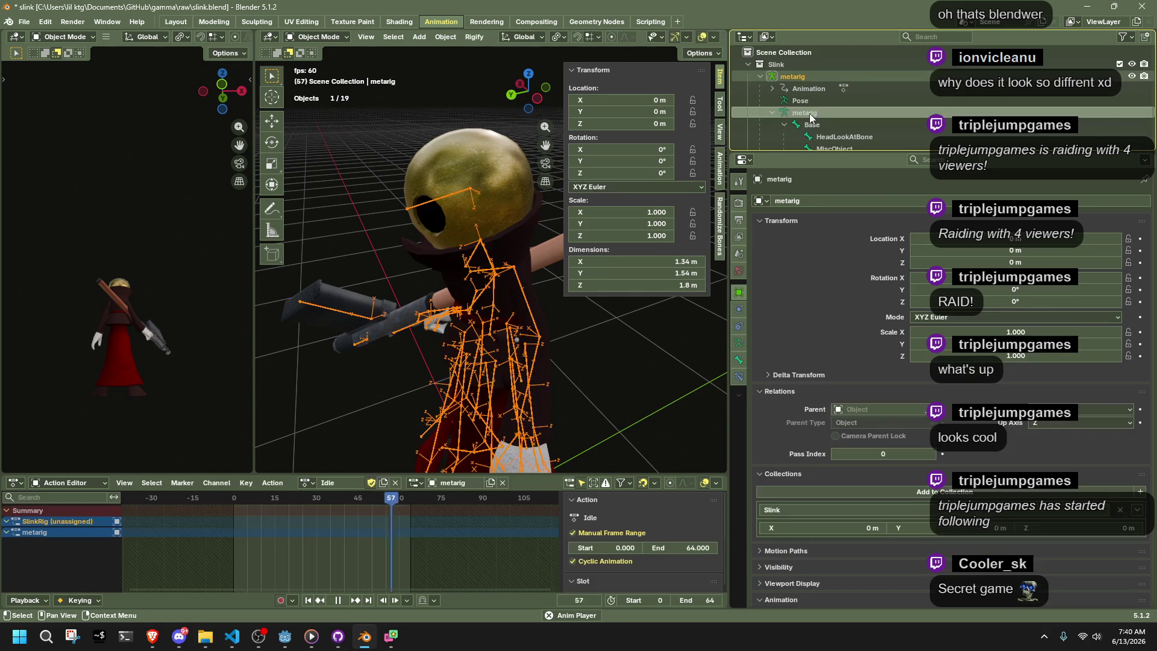
key("Return")
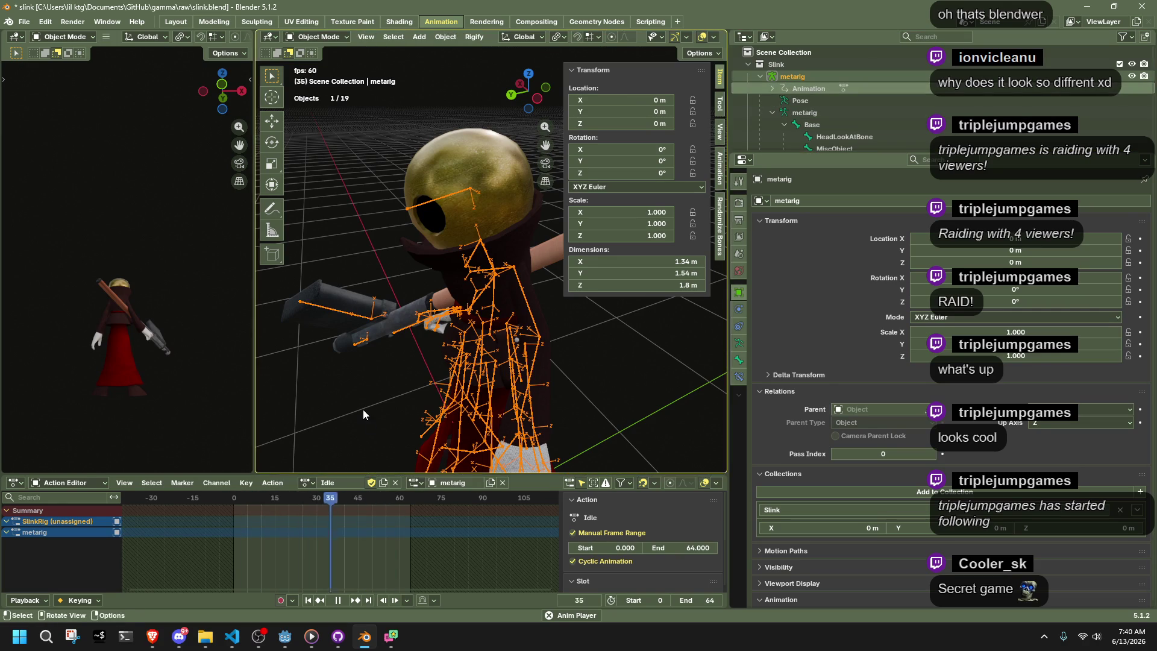
left_click(285, 636)
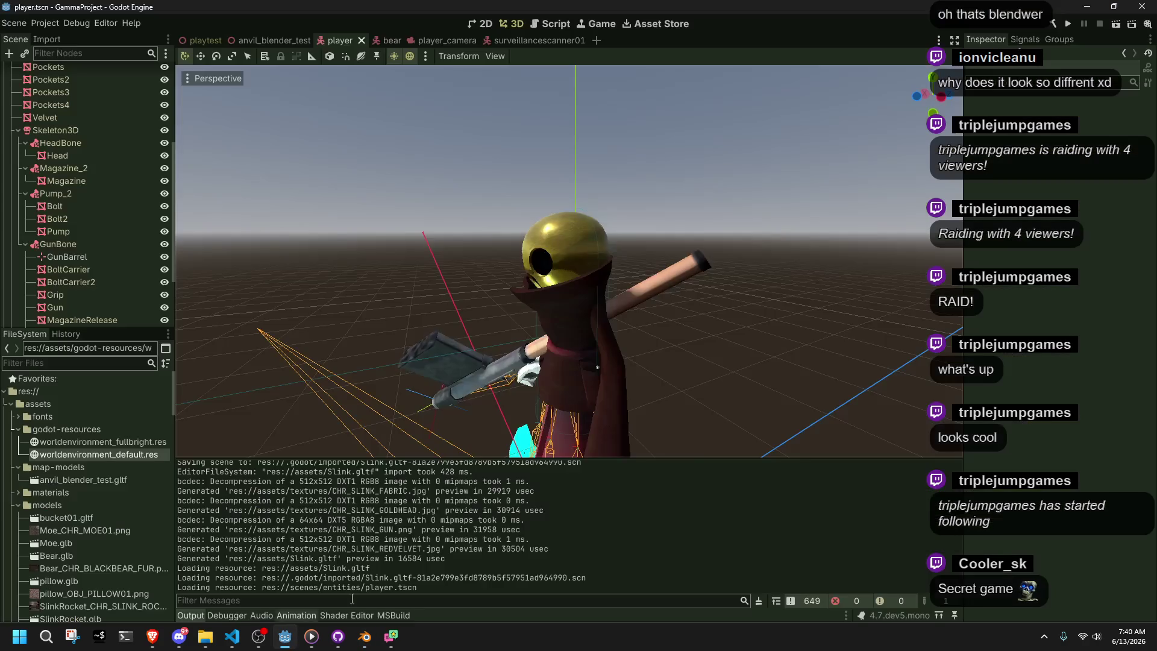
Run the game, move Slink with W/S and swing the camera with J/L, then close it
left_click(1068, 28)
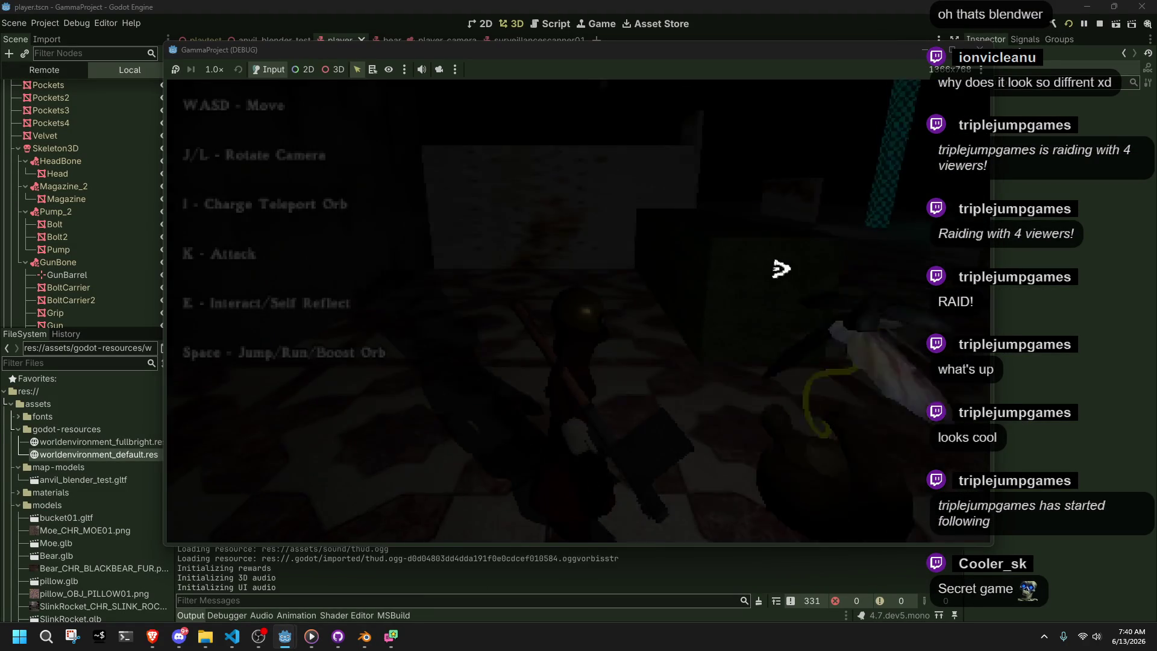
key("w")
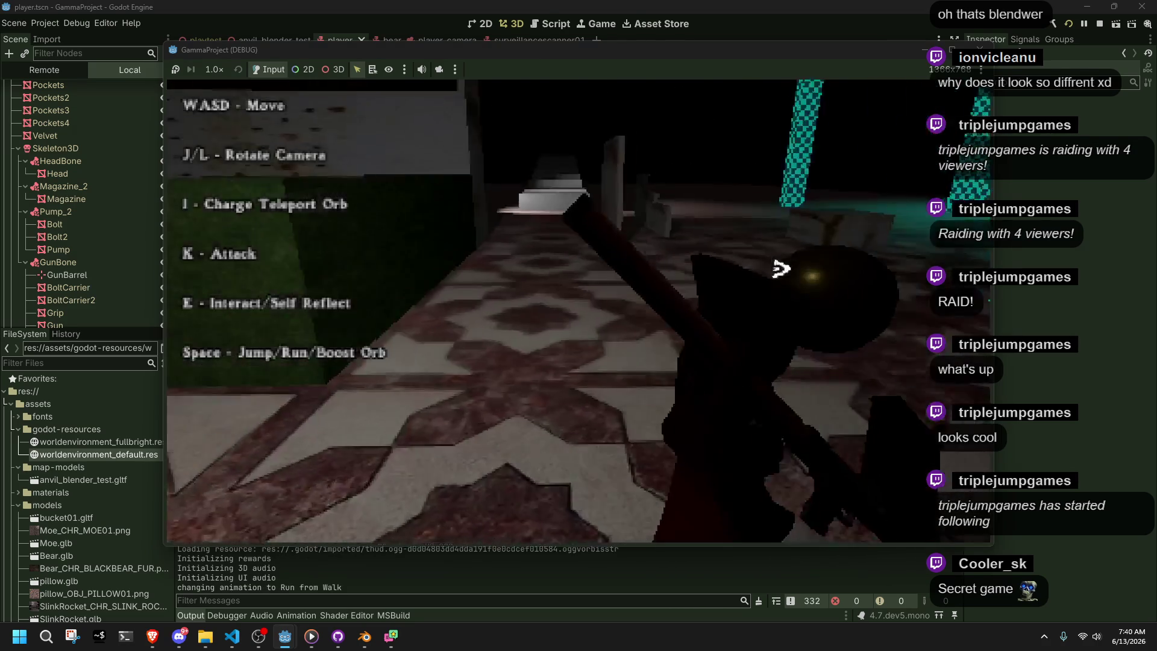
key("j")
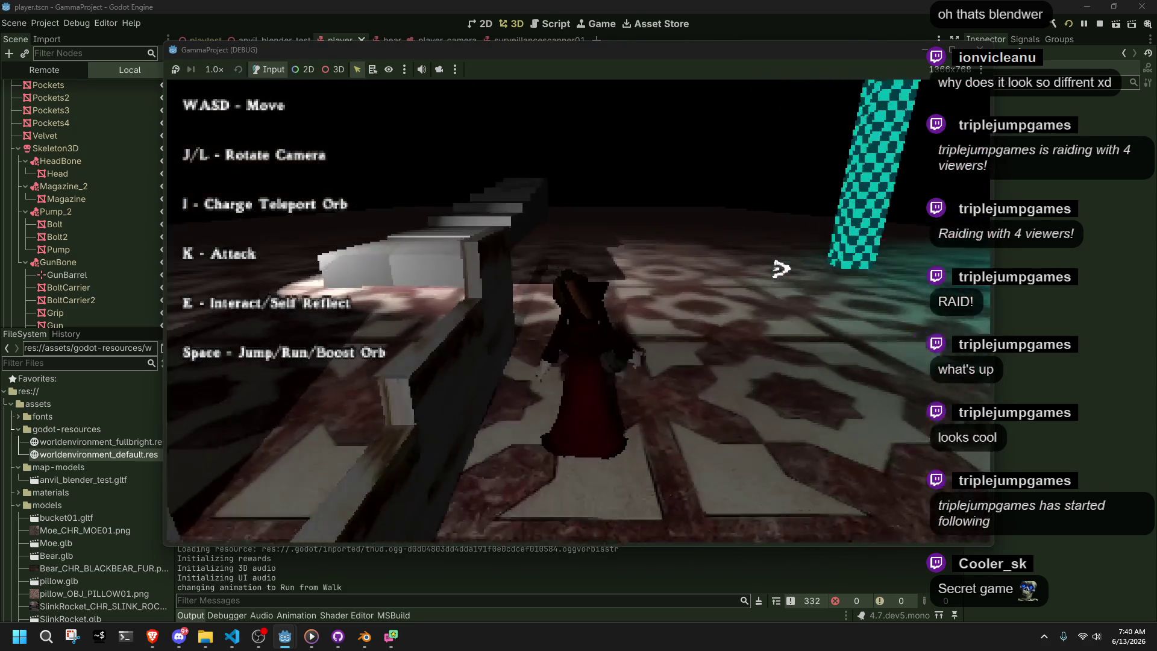
key("s")
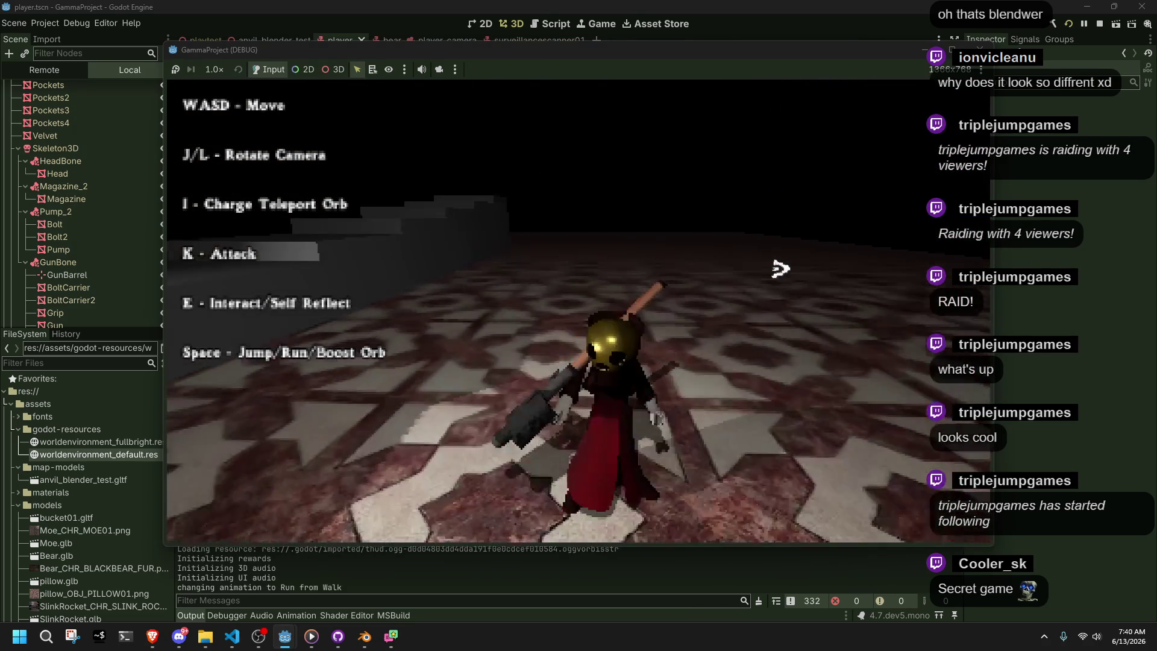
key("l")
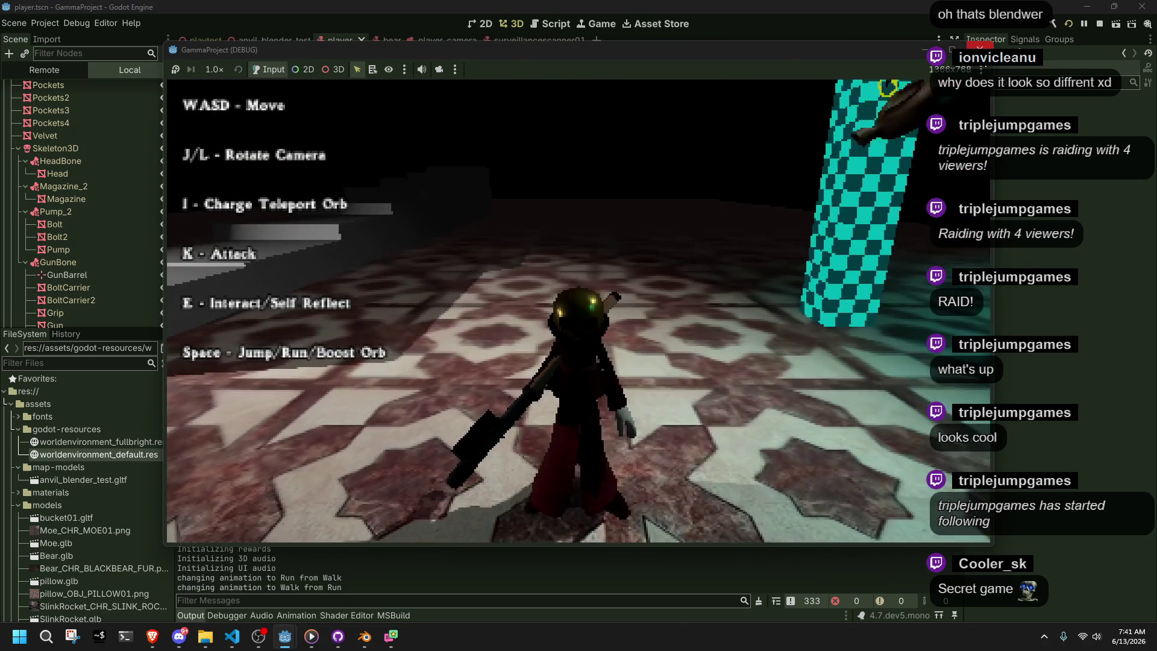
left_click(980, 48)
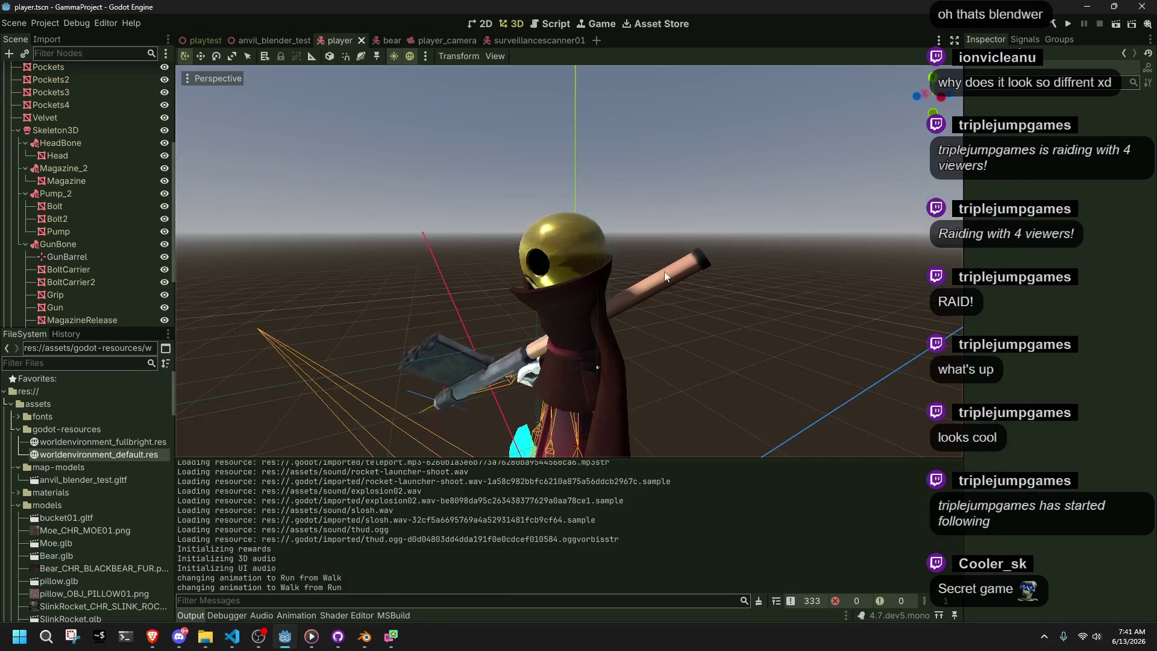
key("alt+Tab")
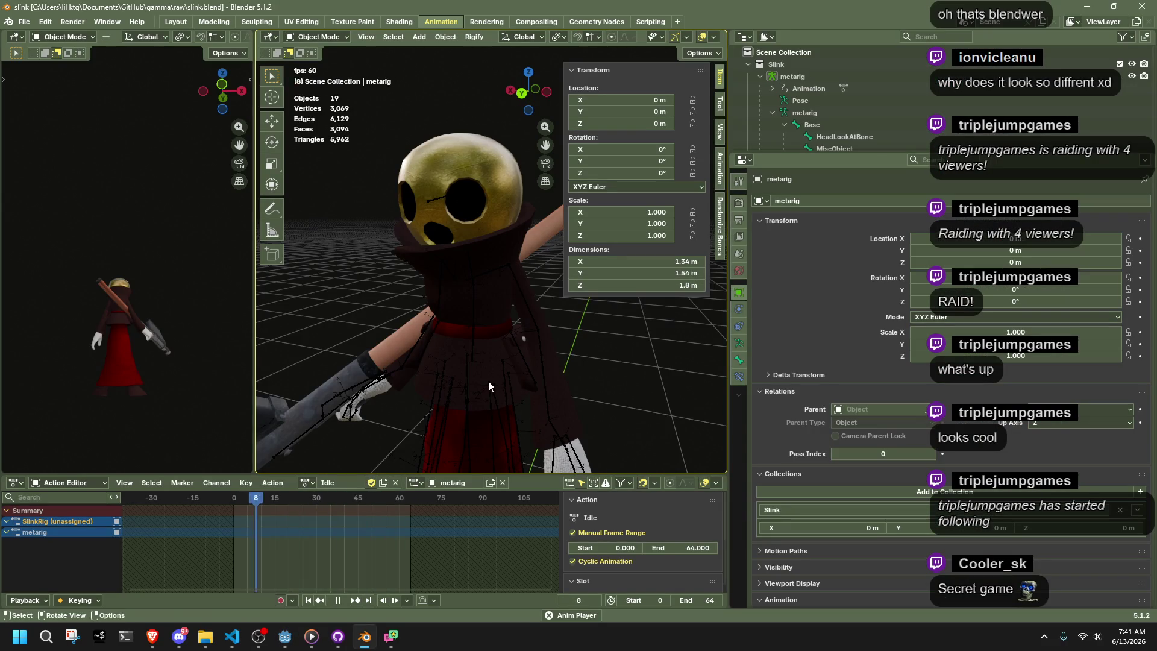
Preview the GunStartup and Climb03 actions, then load Idle.001 and unlink it from the metarig
key("space")
left_click(307, 482)
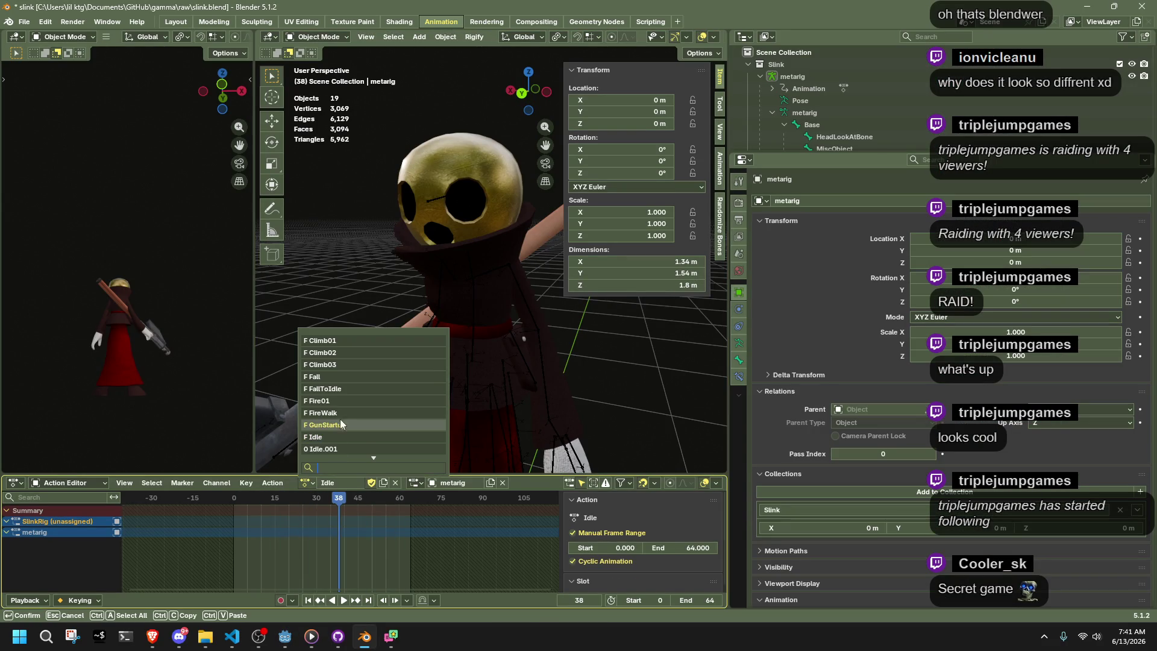
left_click(340, 424)
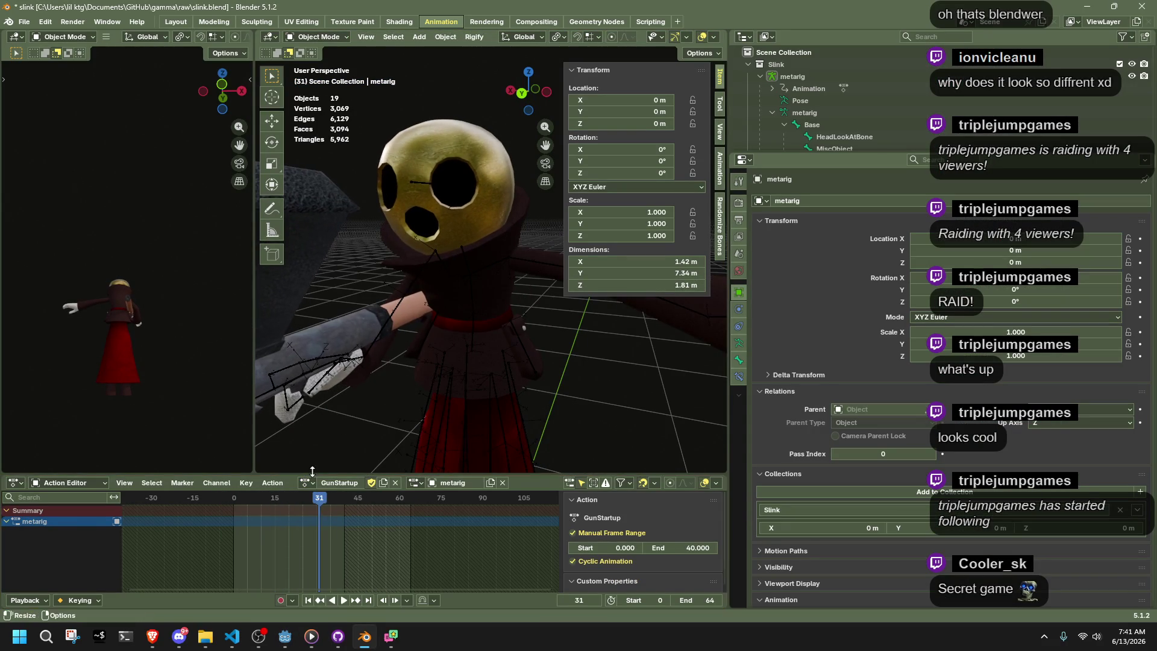
left_click(307, 483)
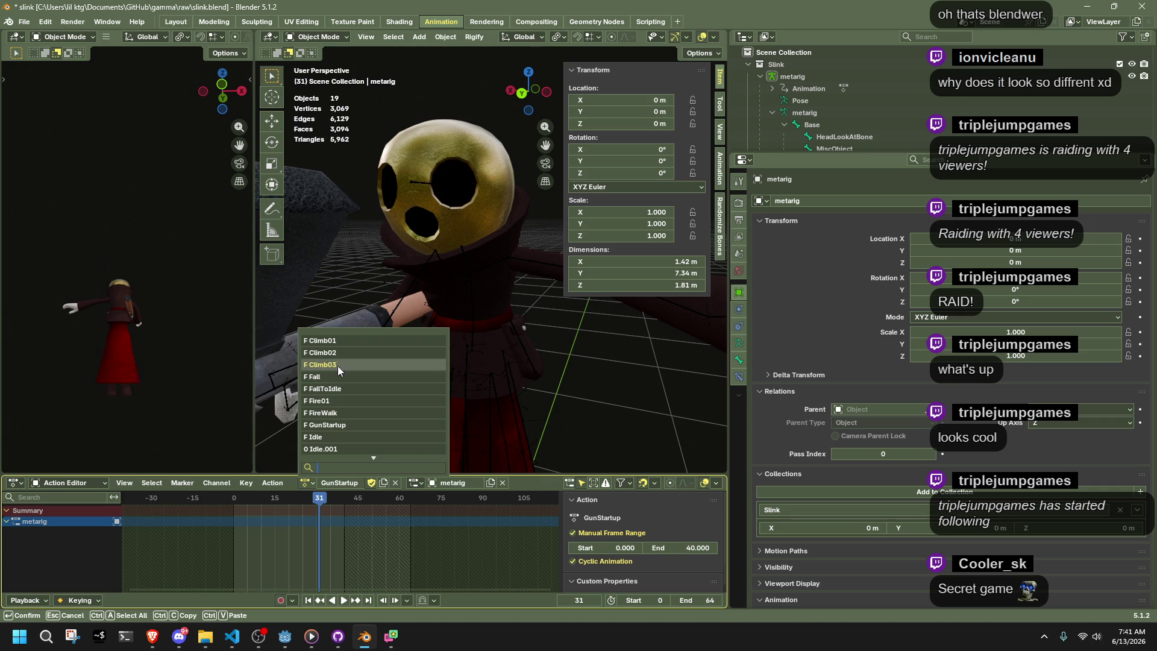
left_click(337, 367)
left_click(307, 482)
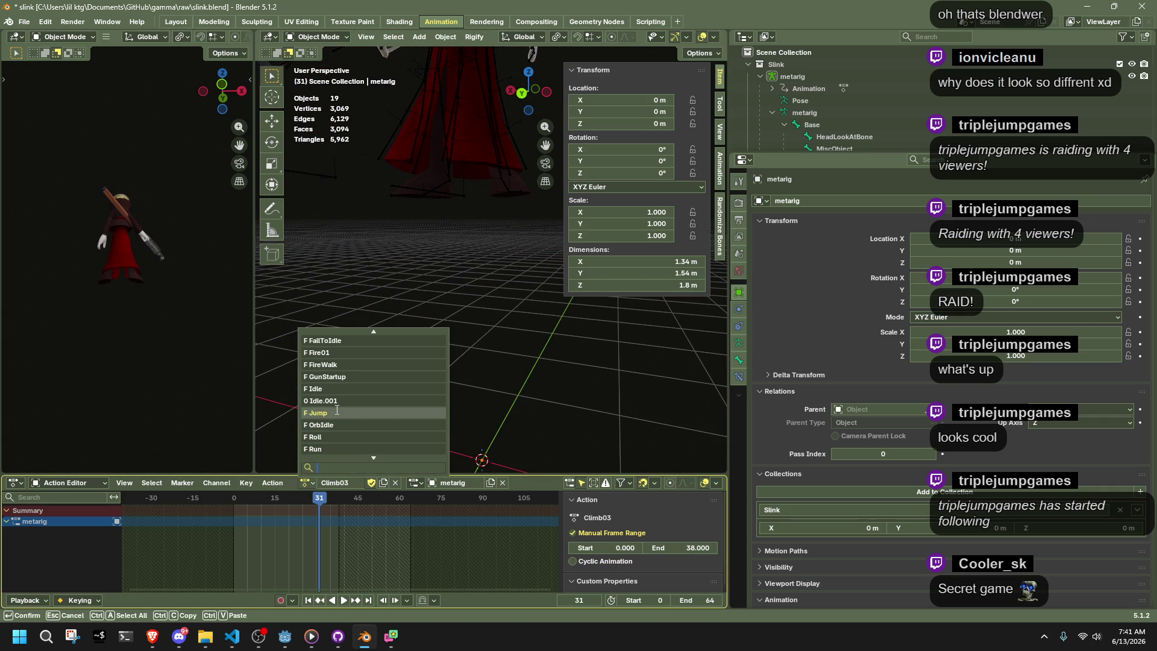
left_click(339, 401)
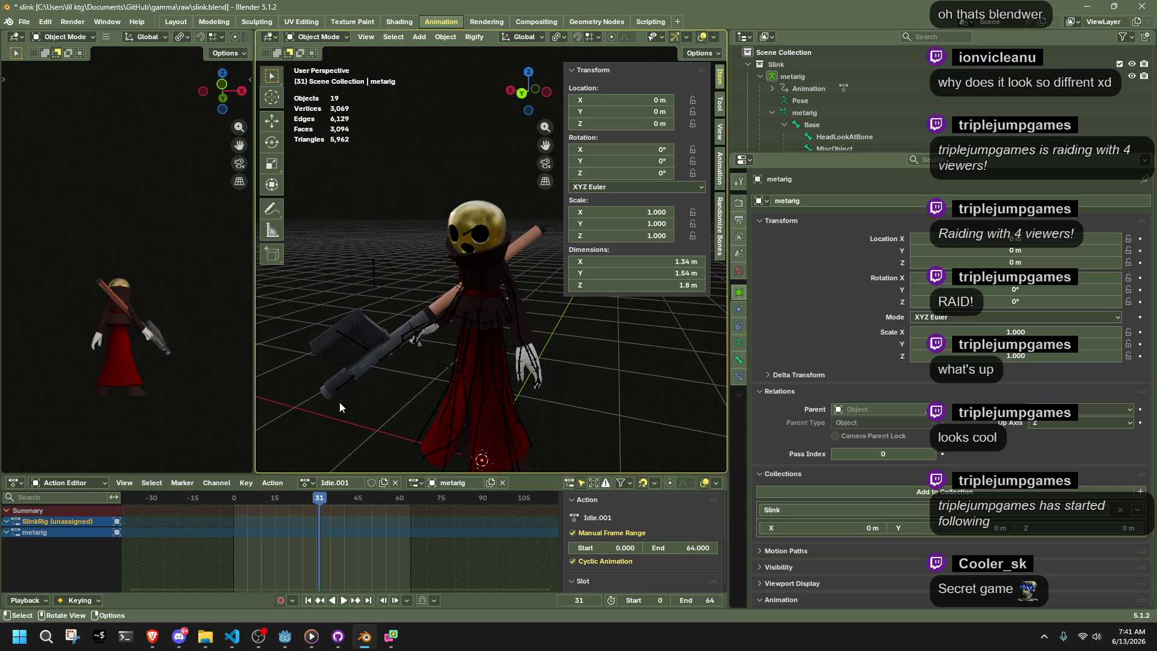
left_click(395, 483)
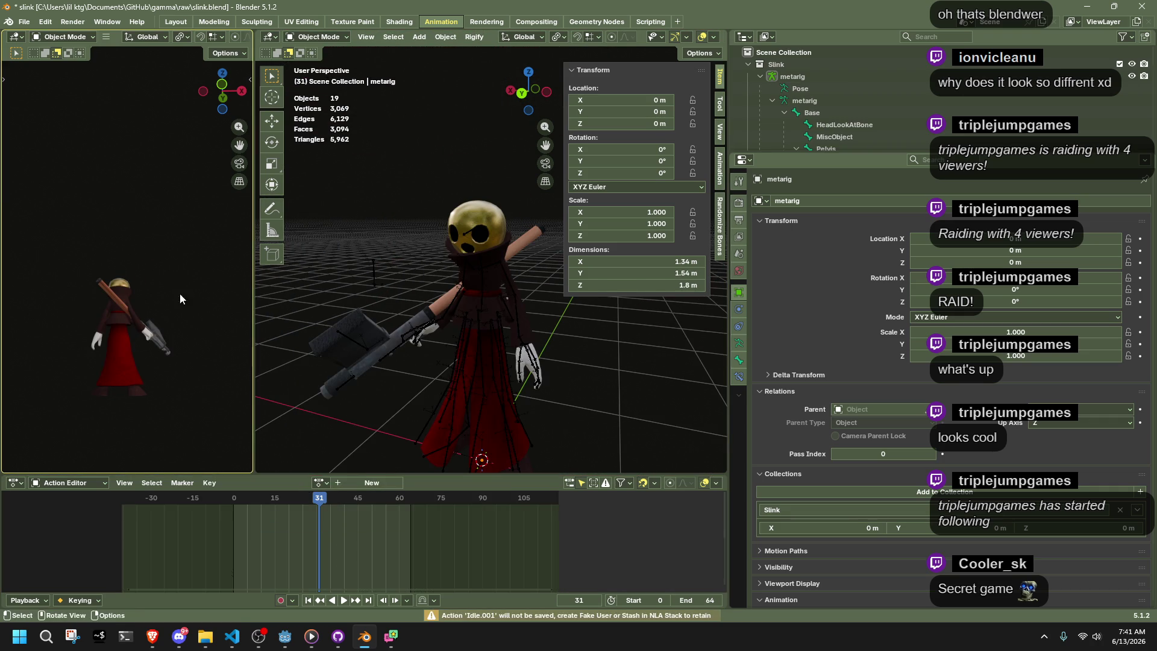
Purge the unused data-blocks from the Blender file via File > Clean Up
left_click(24, 21)
mouse_move(71, 248)
left_click(191, 250)
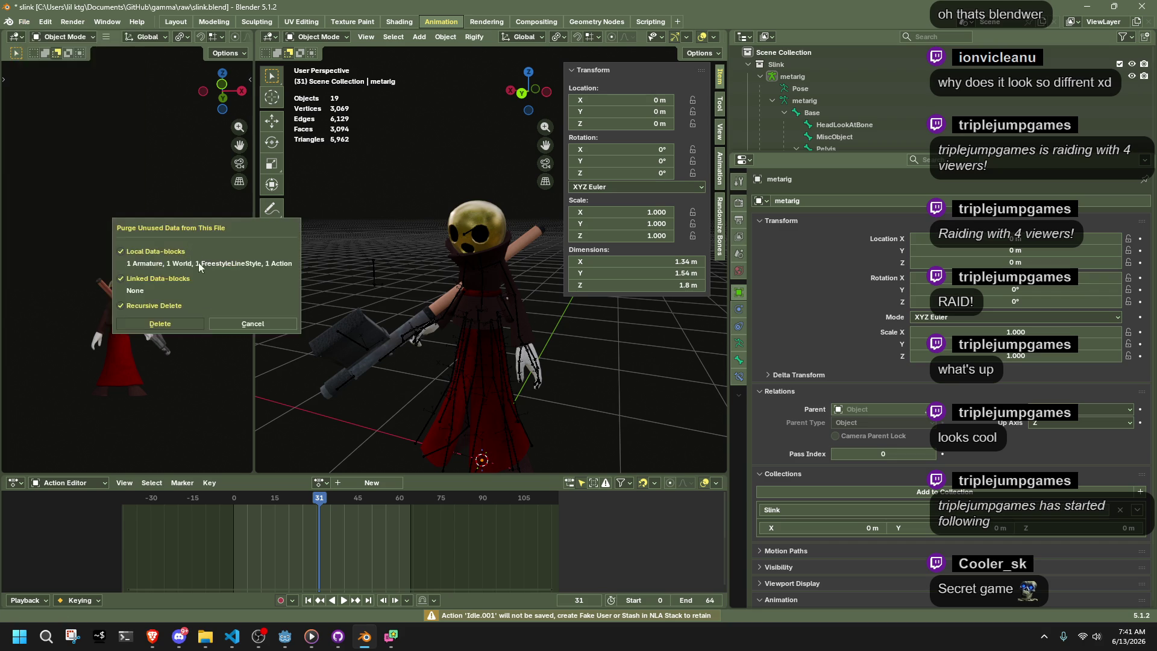
left_click(170, 326)
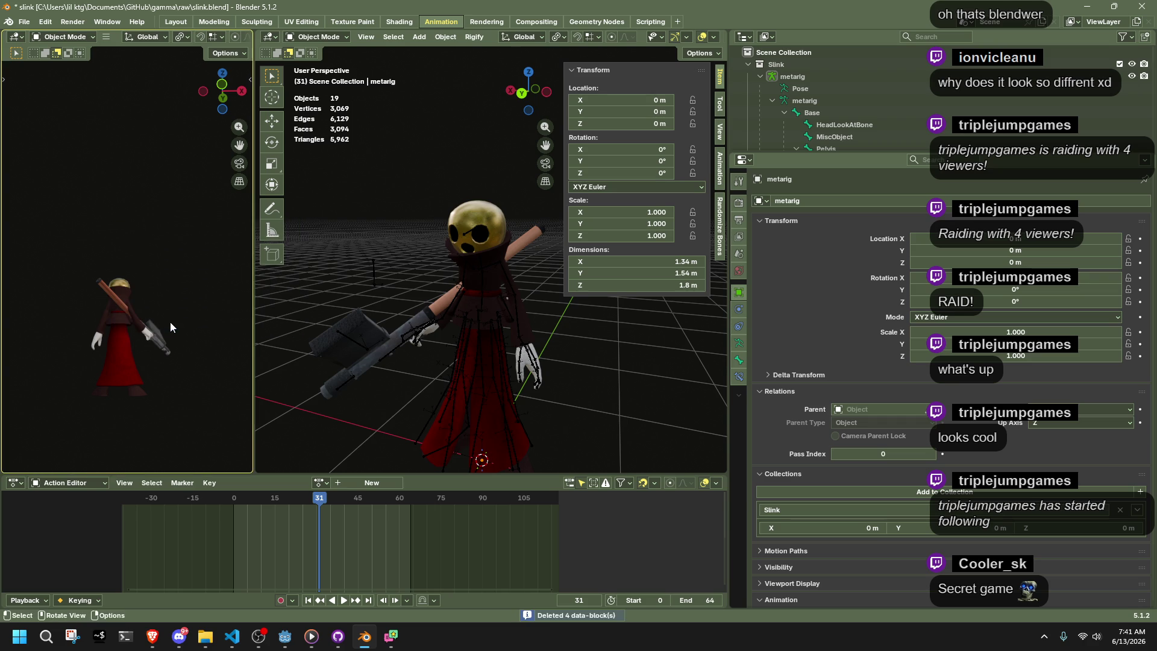
Assign the Idle action to the metarig and briefly play it back
left_click(319, 482)
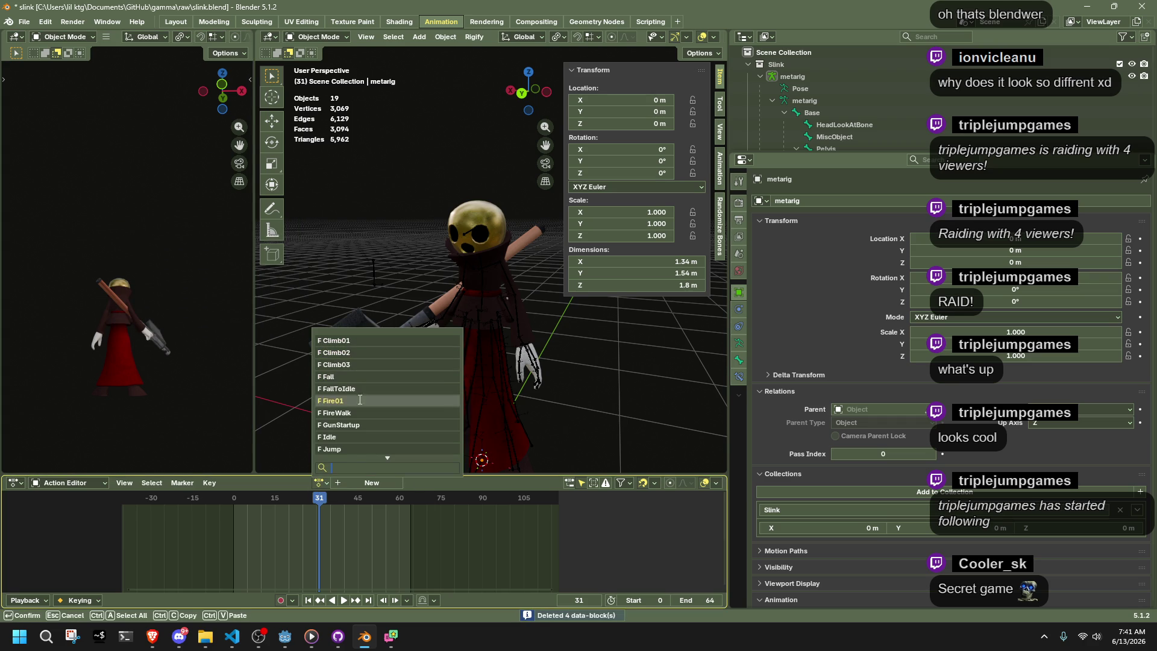
left_click(346, 442)
key("space")
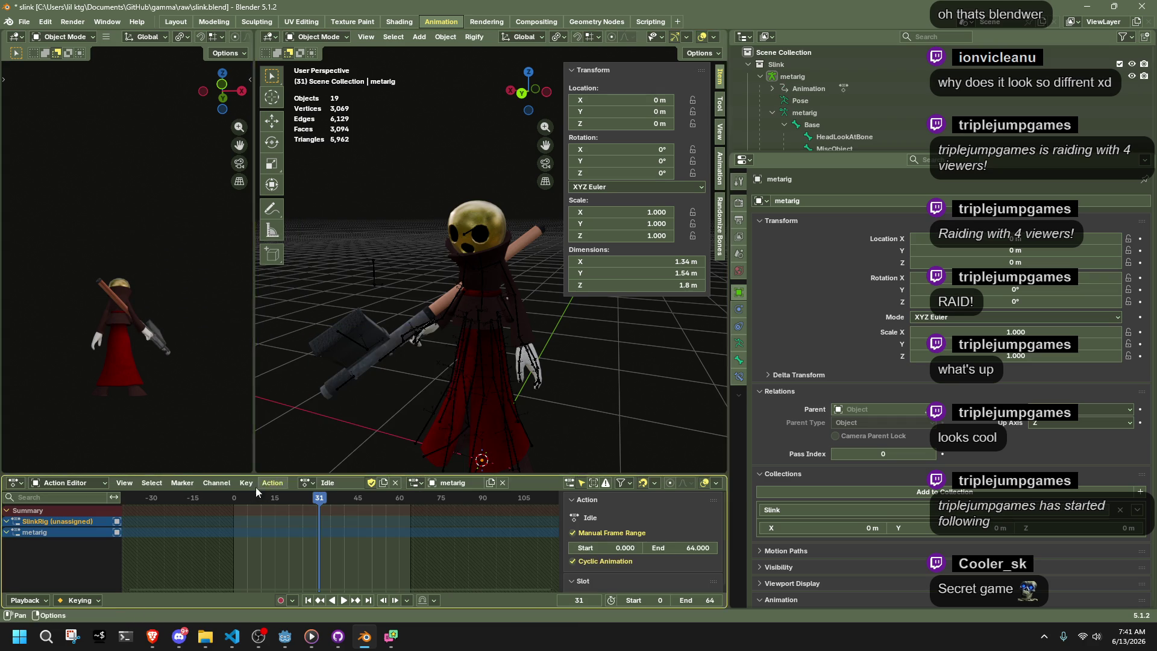
key("space")
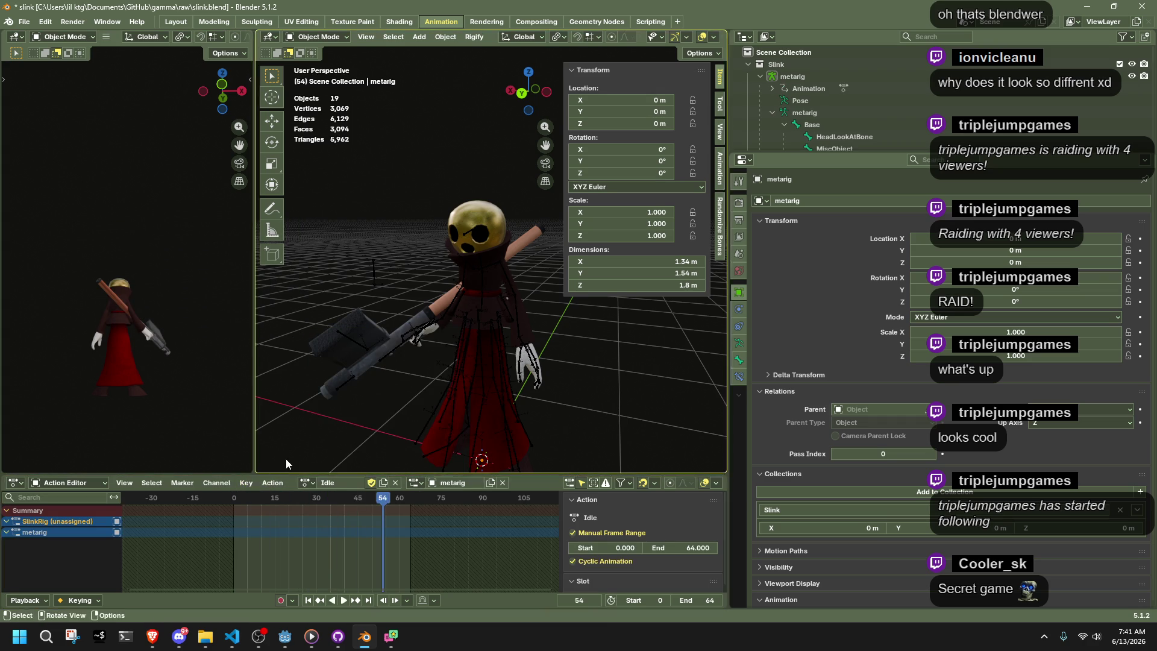
Put the metarig in pose mode with all bones selected, preview the animation, and save the blend file
right_click(301, 437)
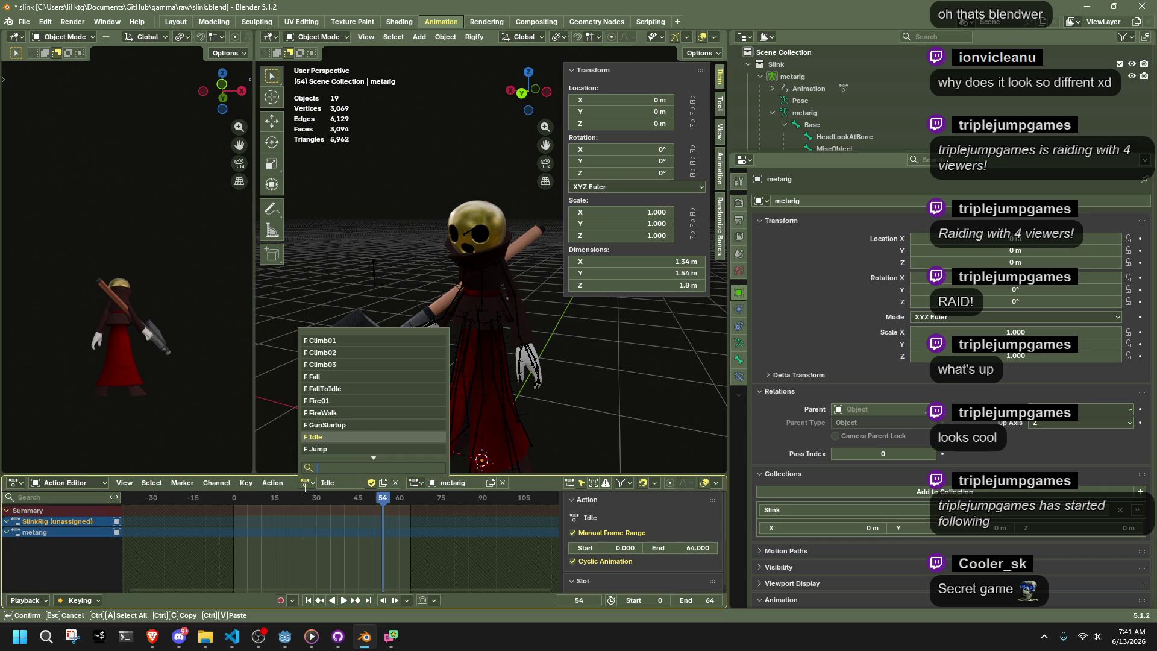
left_click(450, 399)
key("ctrl+Tab")
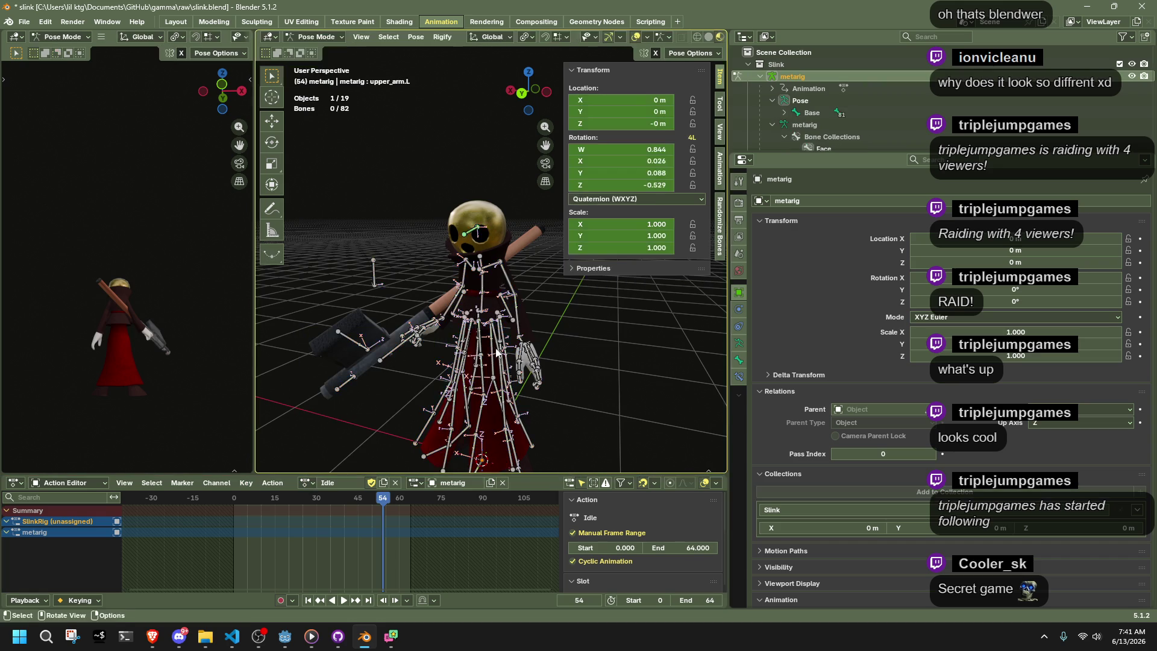
key("a")
left_click(296, 508)
key("space")
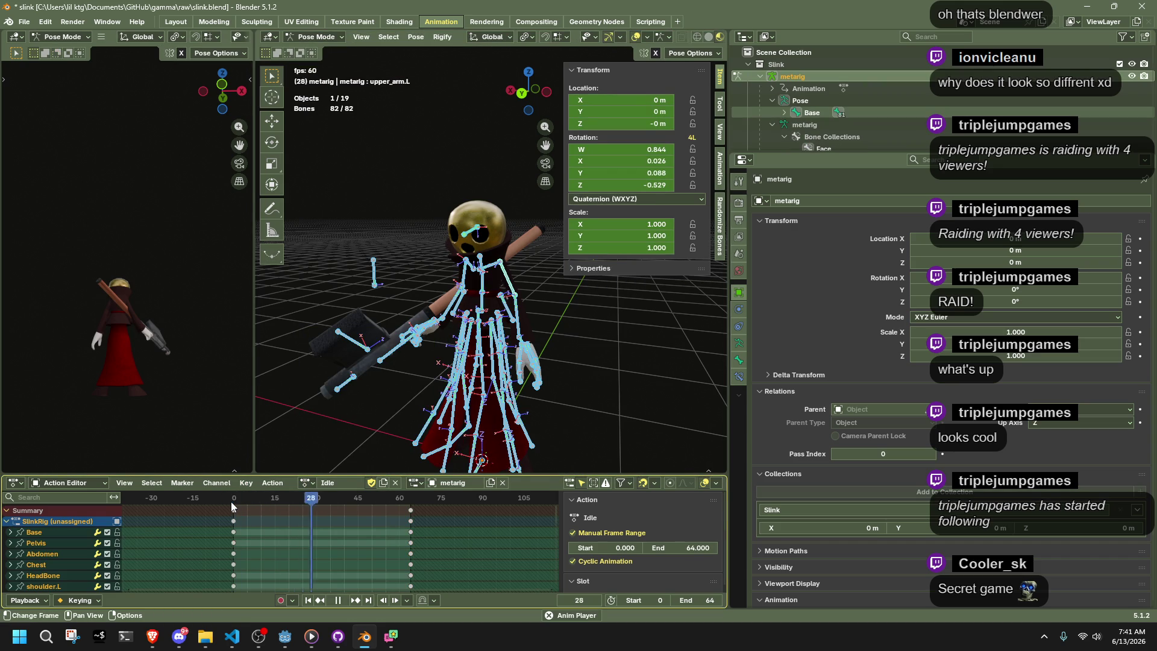
key("space")
key("ctrl+s")
In the glTF export settings, disable the Anvil extension and enable baking animations for all objects
key("q")
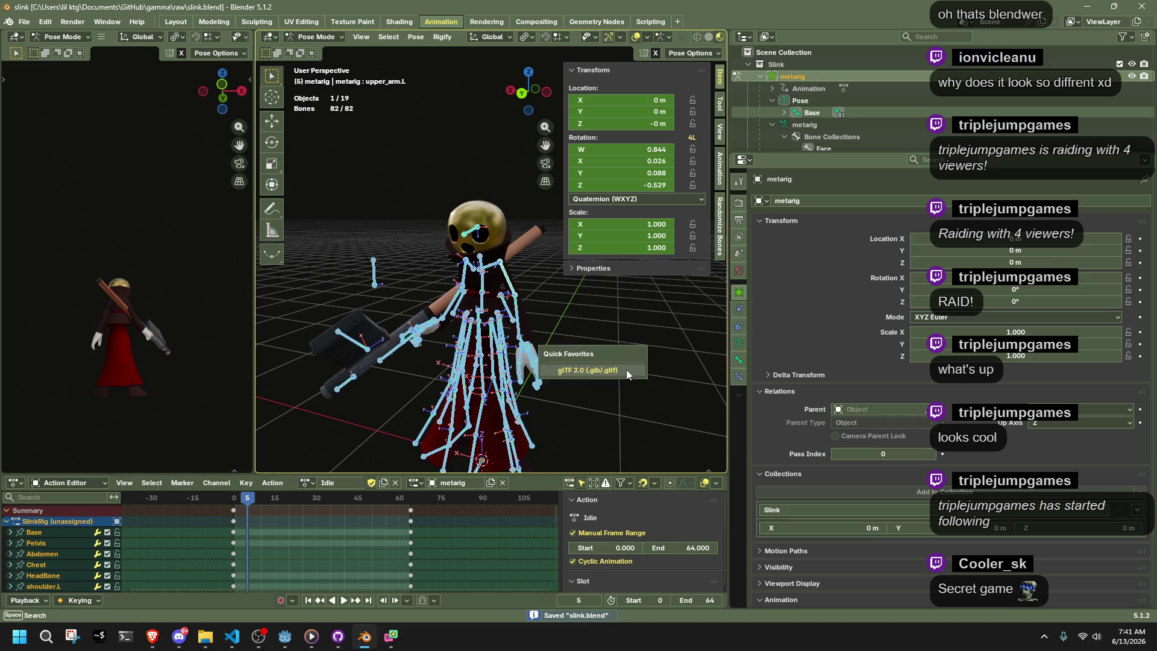
left_click(627, 370)
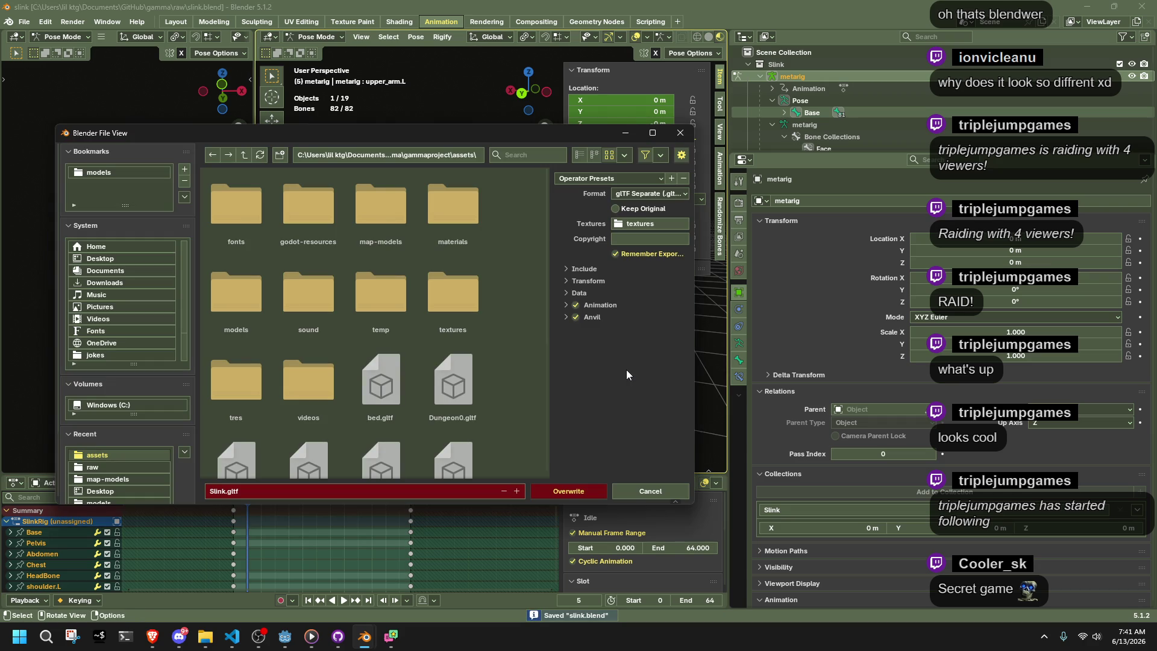
left_click(566, 318)
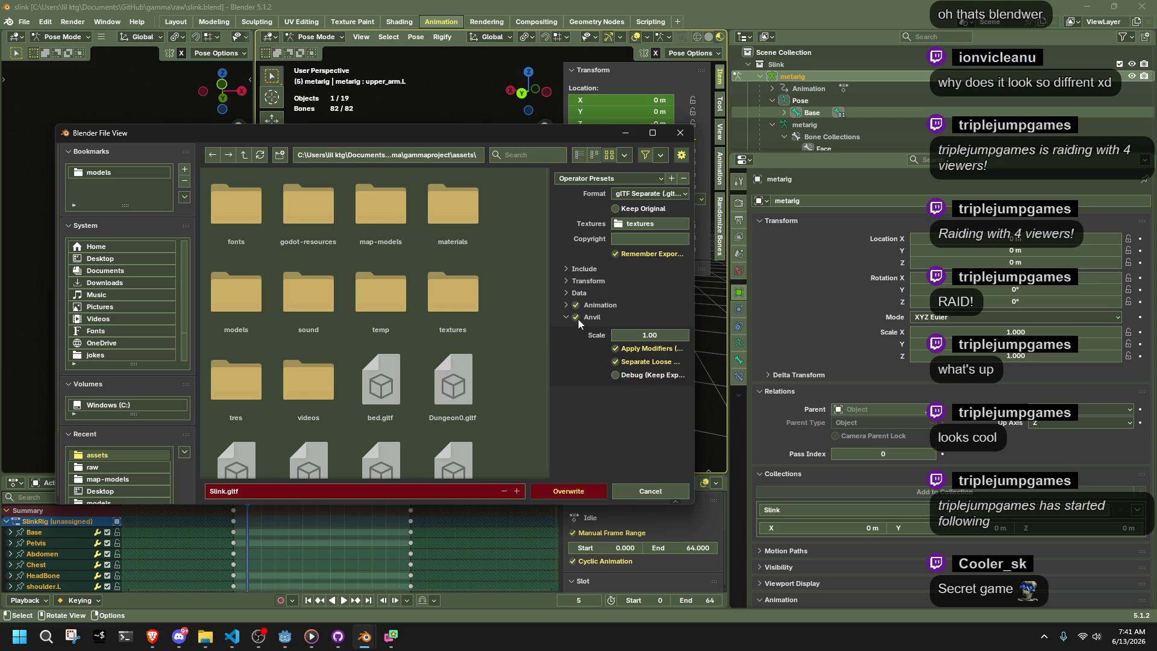
left_click(576, 318)
left_click(566, 306)
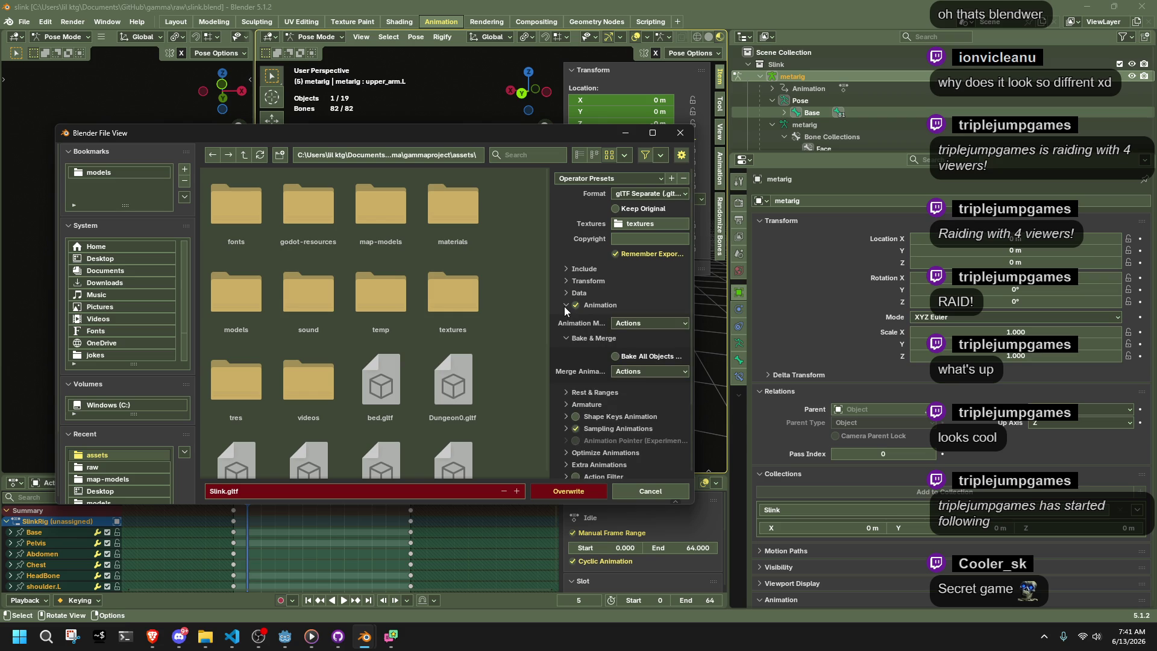
left_click(566, 429)
scroll(564, 431, "down", 1)
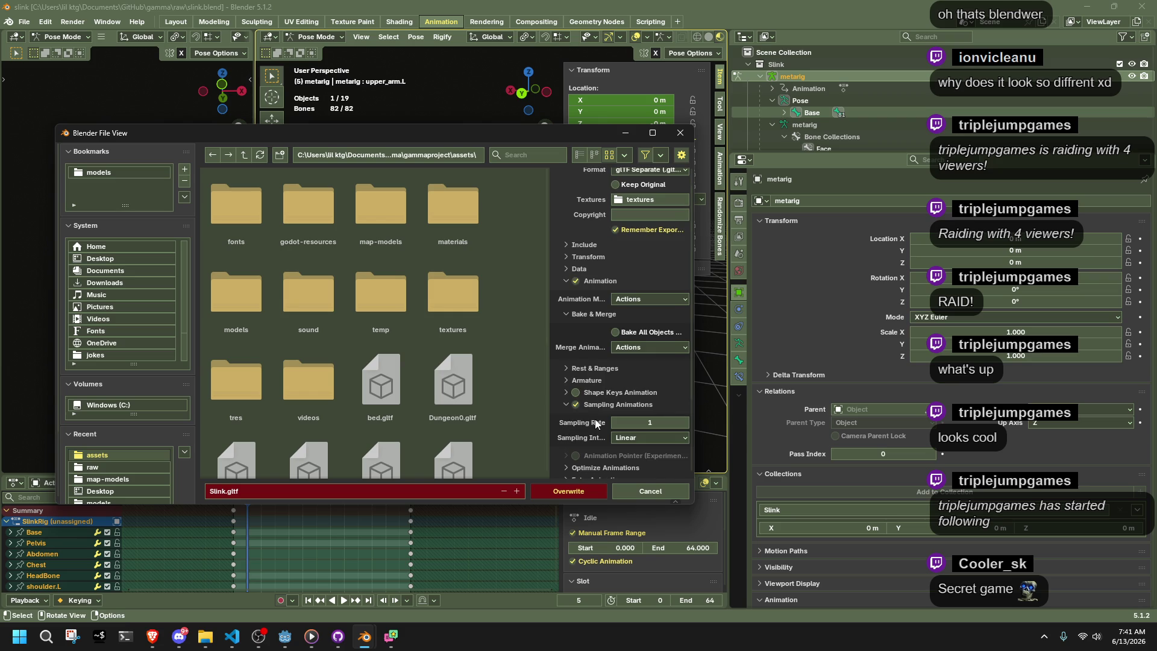
left_click(576, 404)
left_click(577, 405)
left_click(566, 404)
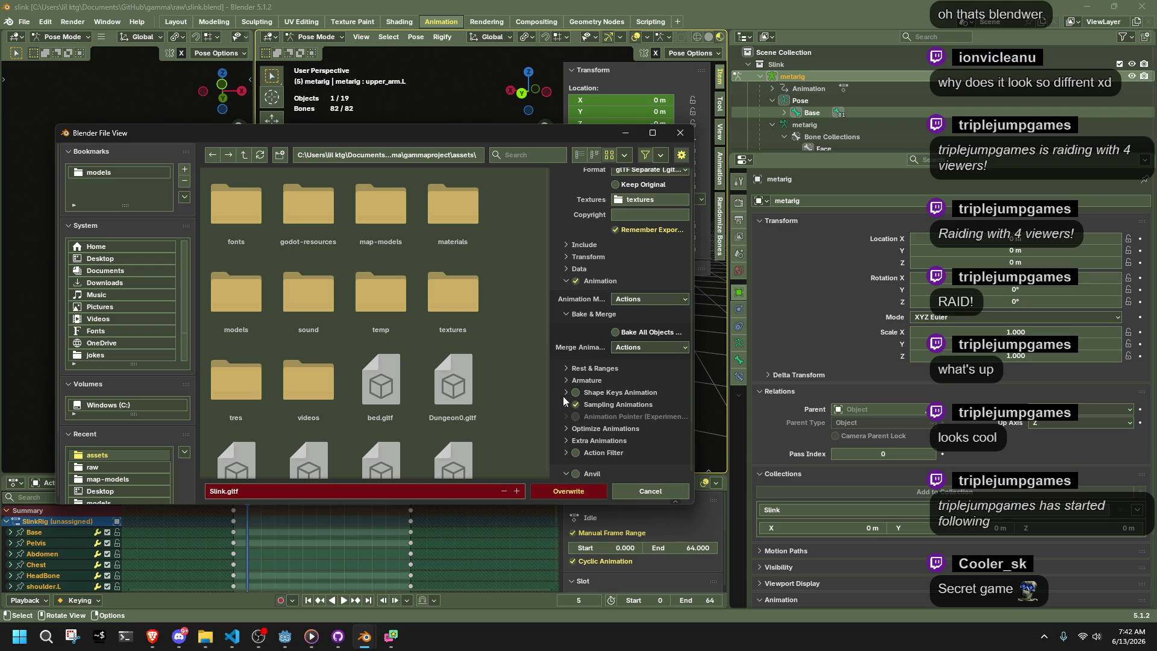
left_click(655, 333)
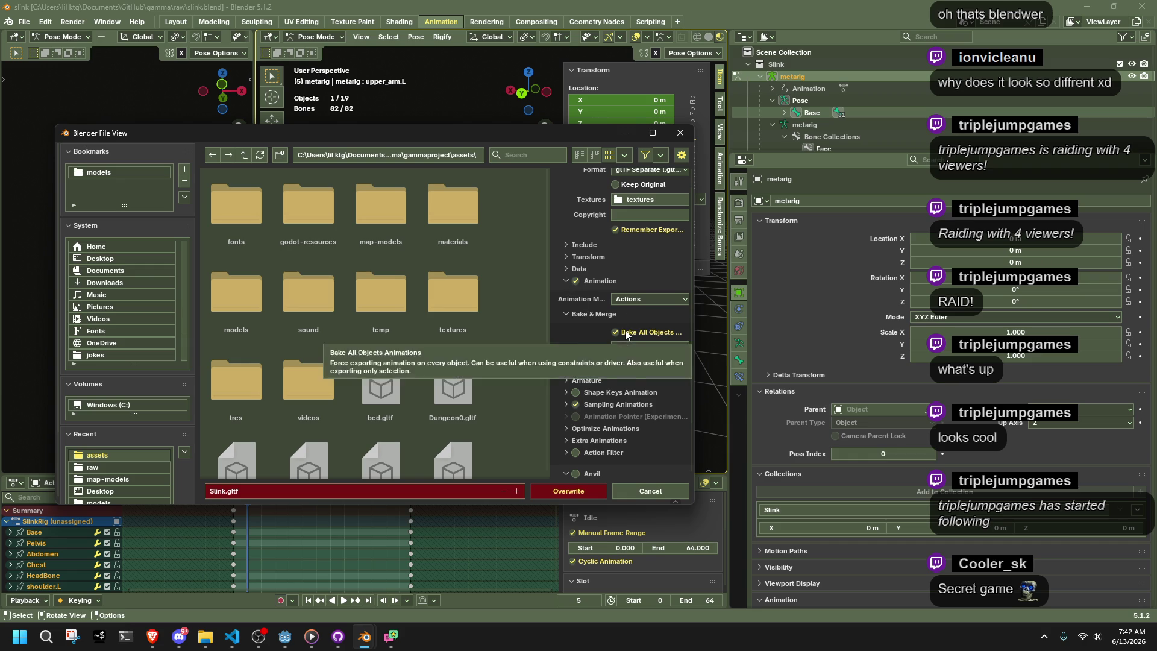
Review the animation and data export options, export over Slink.gltf, leave pose mode and return to Godot
left_click(617, 299)
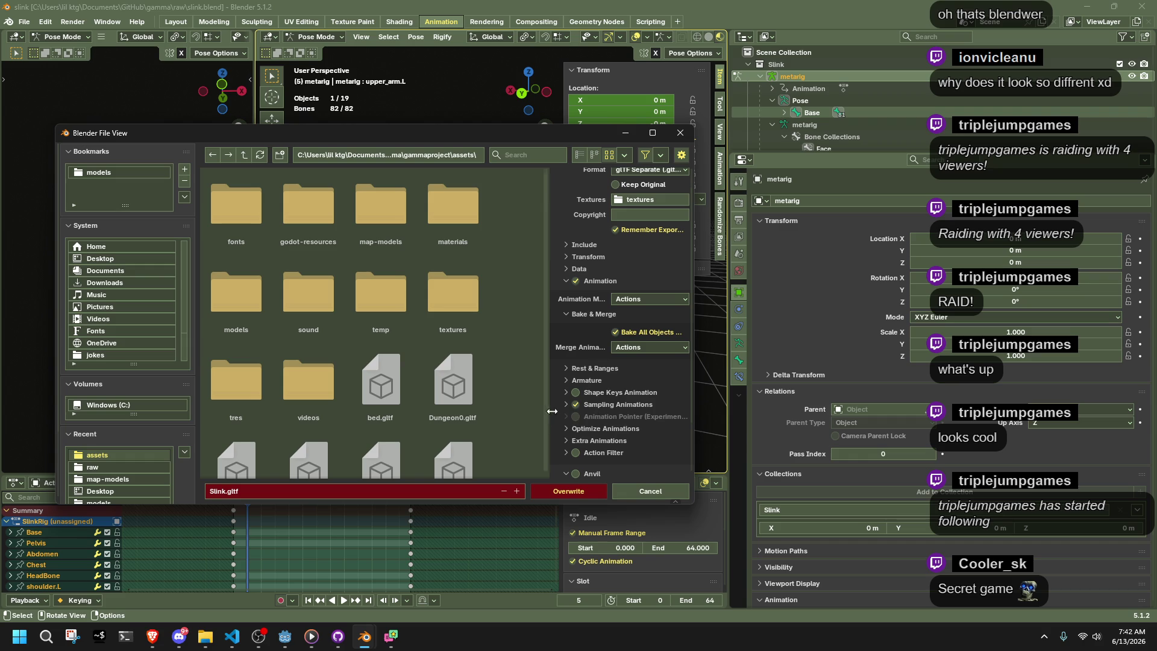
left_click(566, 423)
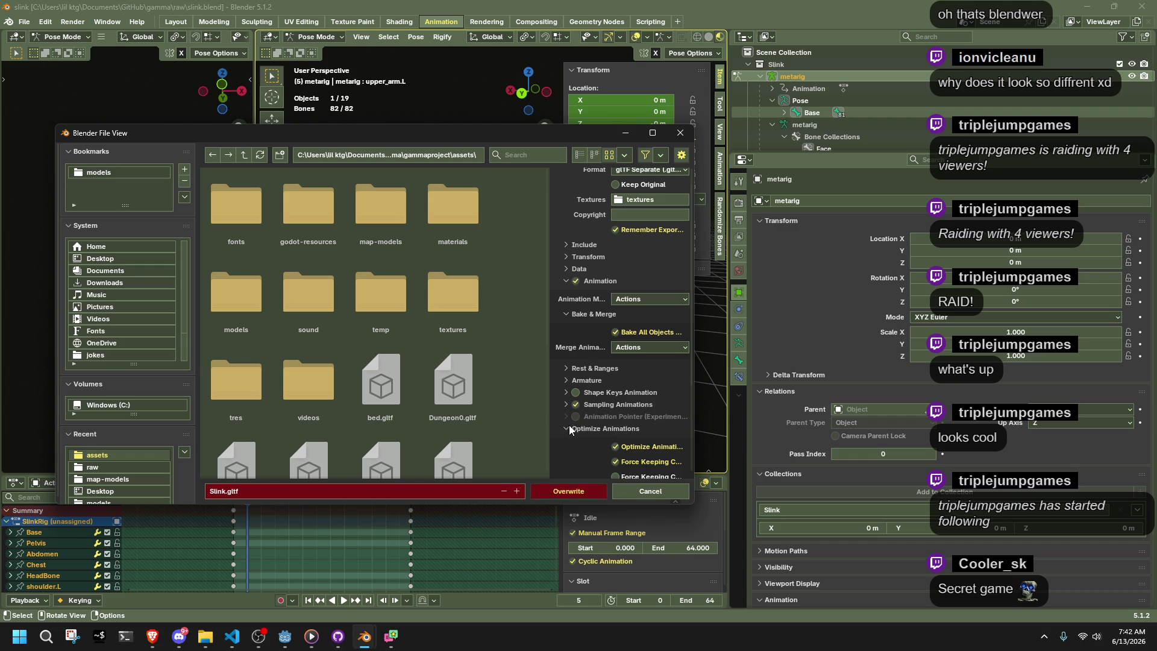
scroll(569, 425, "down", 2)
left_click(570, 385)
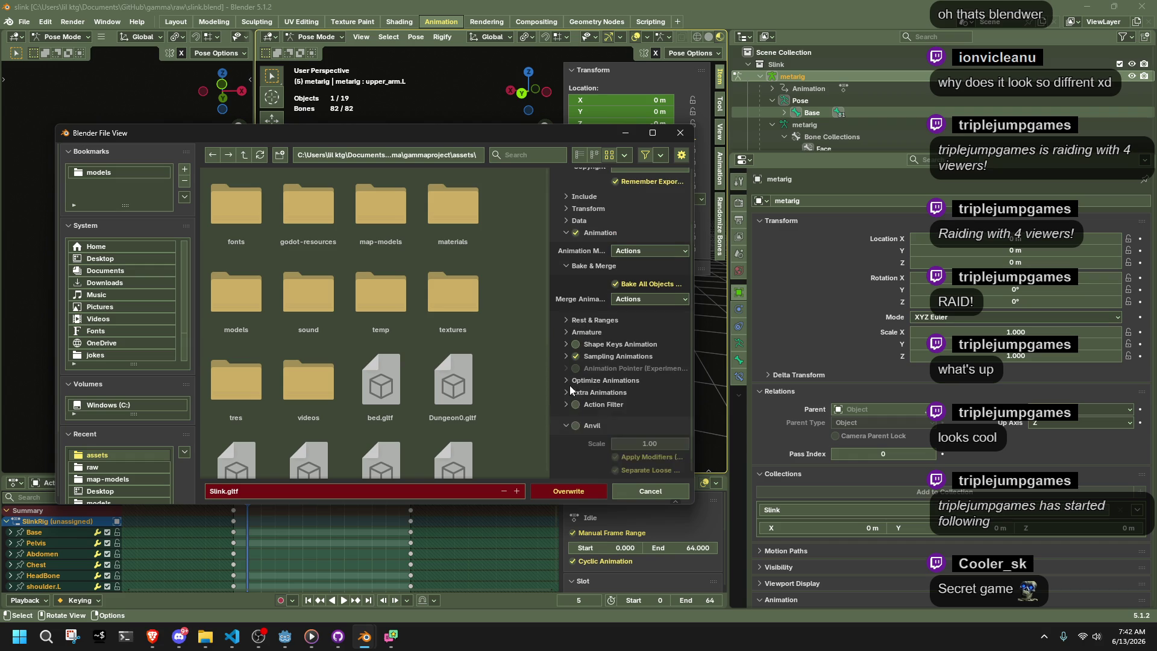
left_click(568, 358)
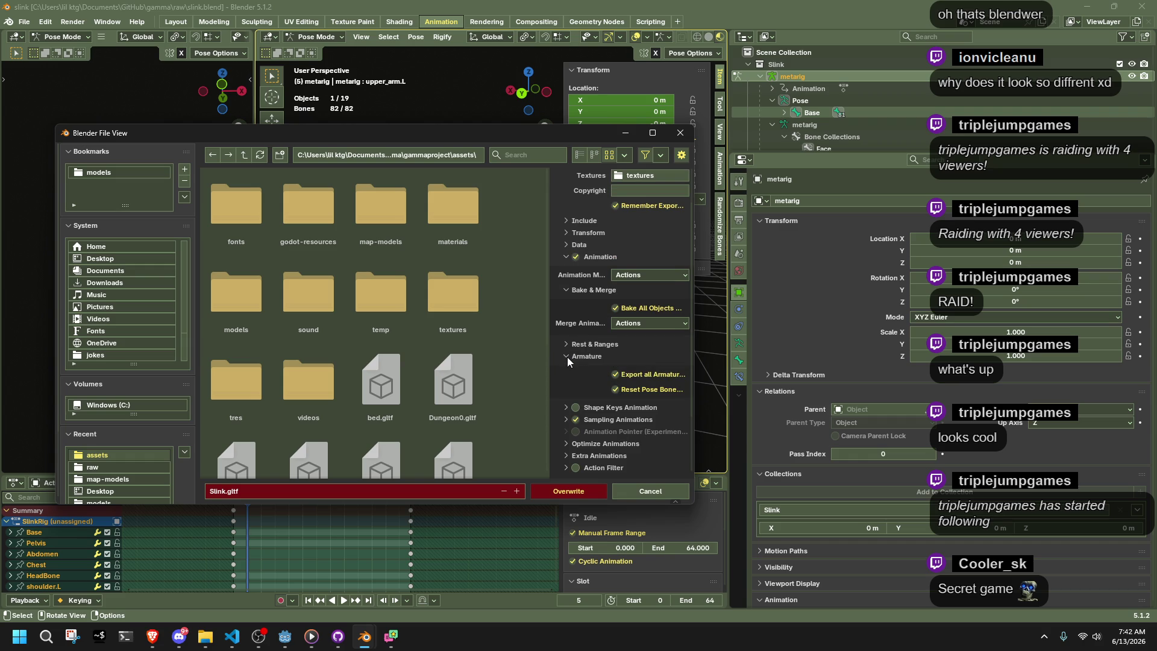
scroll(566, 356, "up", 2)
left_click(566, 308)
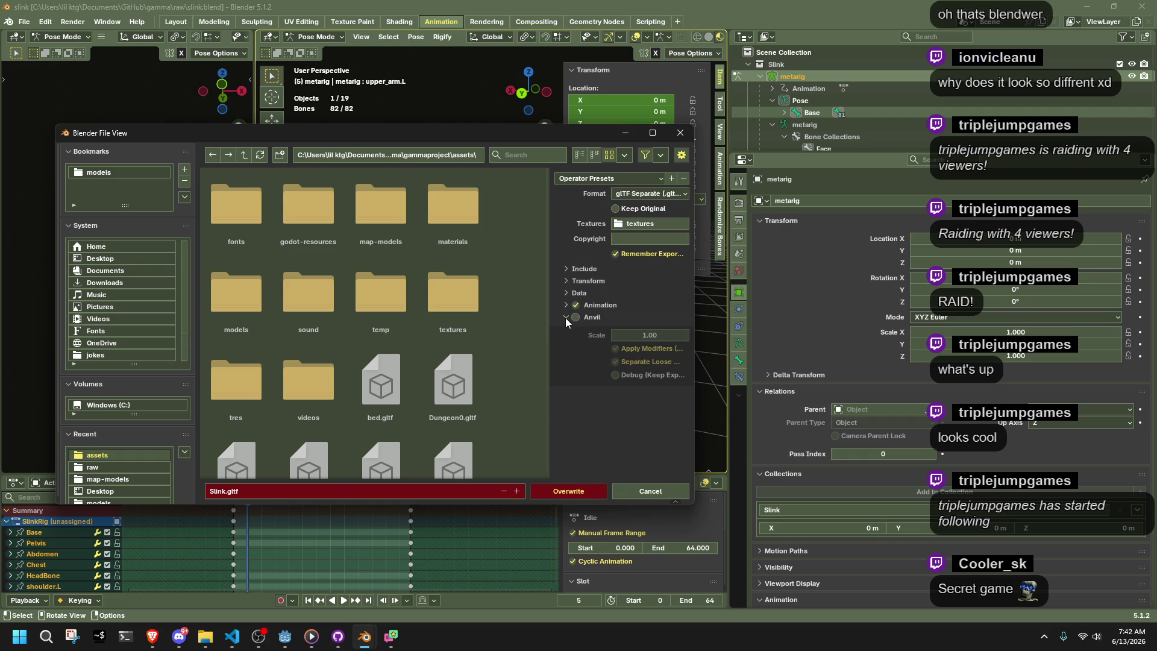
left_click(566, 317)
left_click(565, 297)
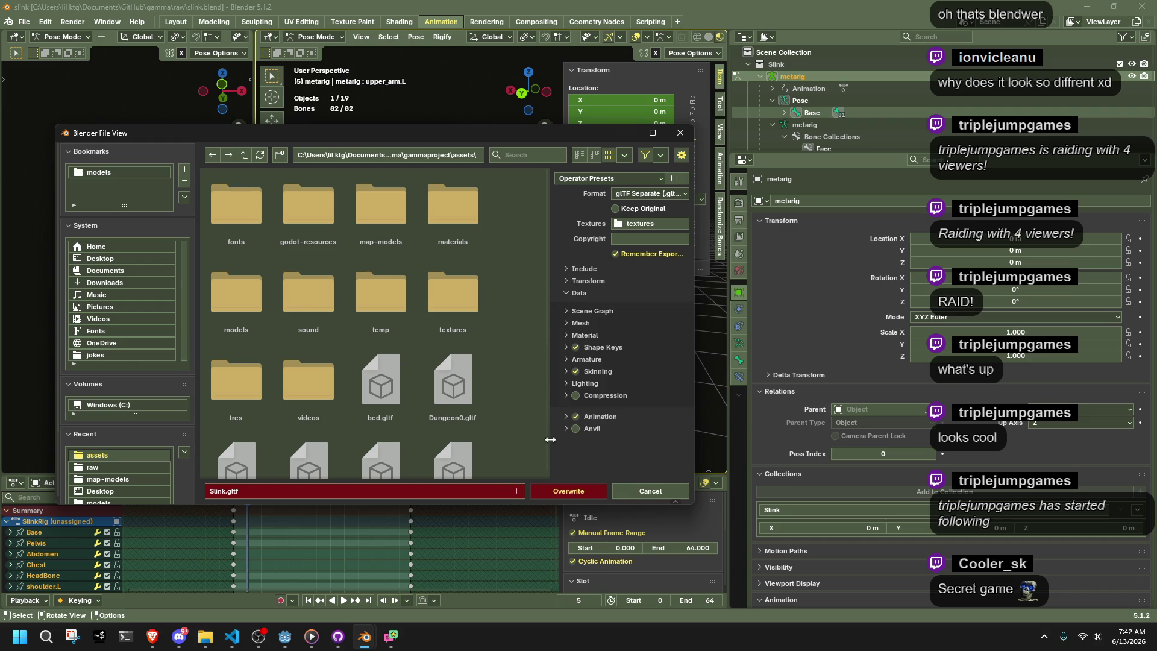
scroll(425, 427, "down", 5)
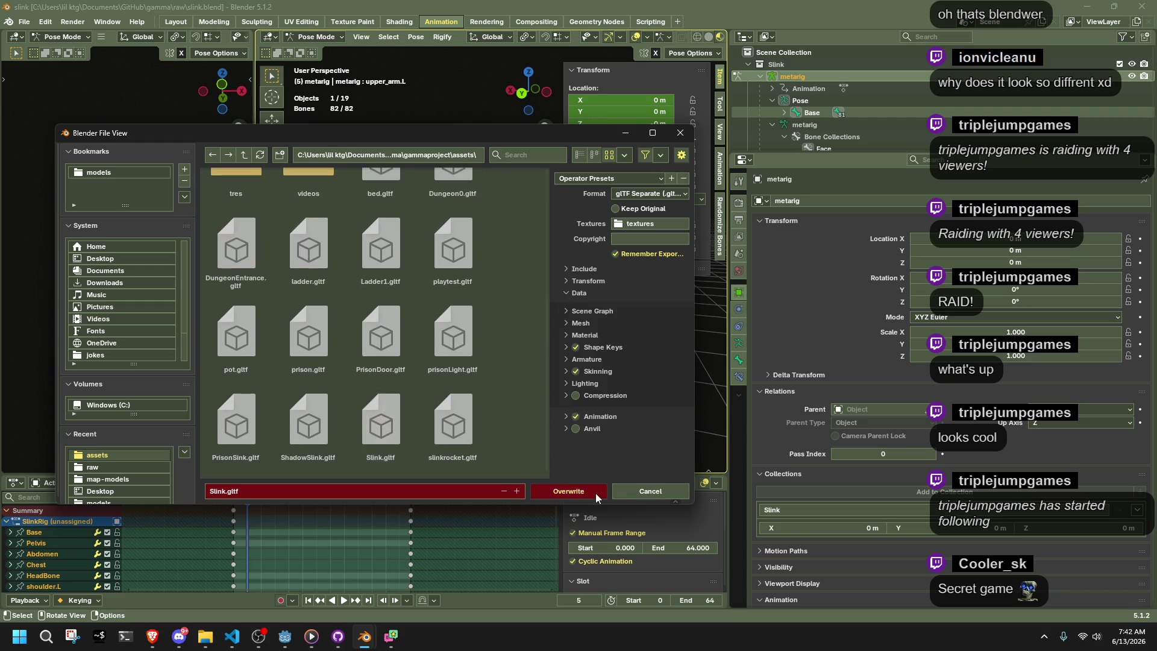
left_click(595, 491)
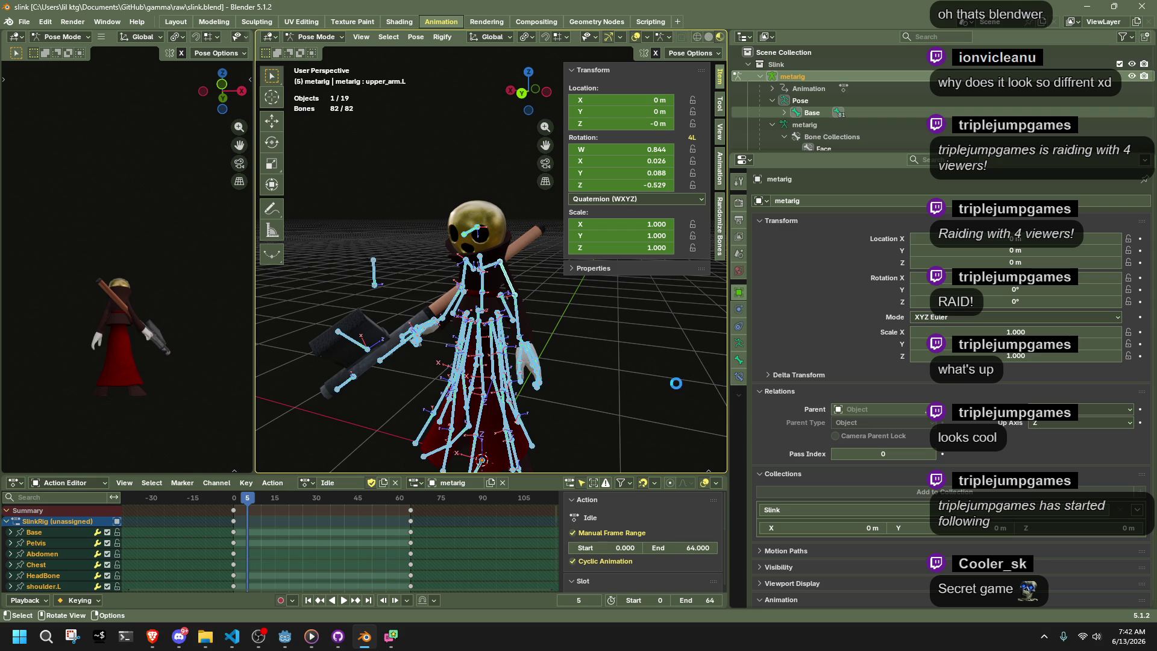
key("ctrl+Tab")
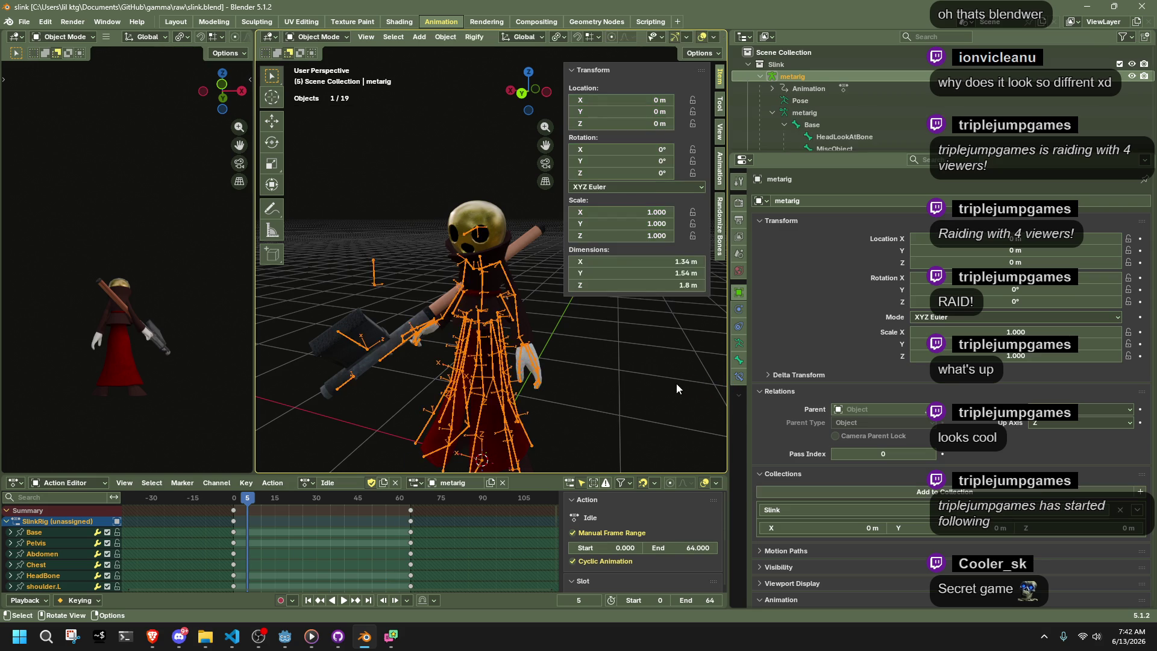
left_click(284, 643)
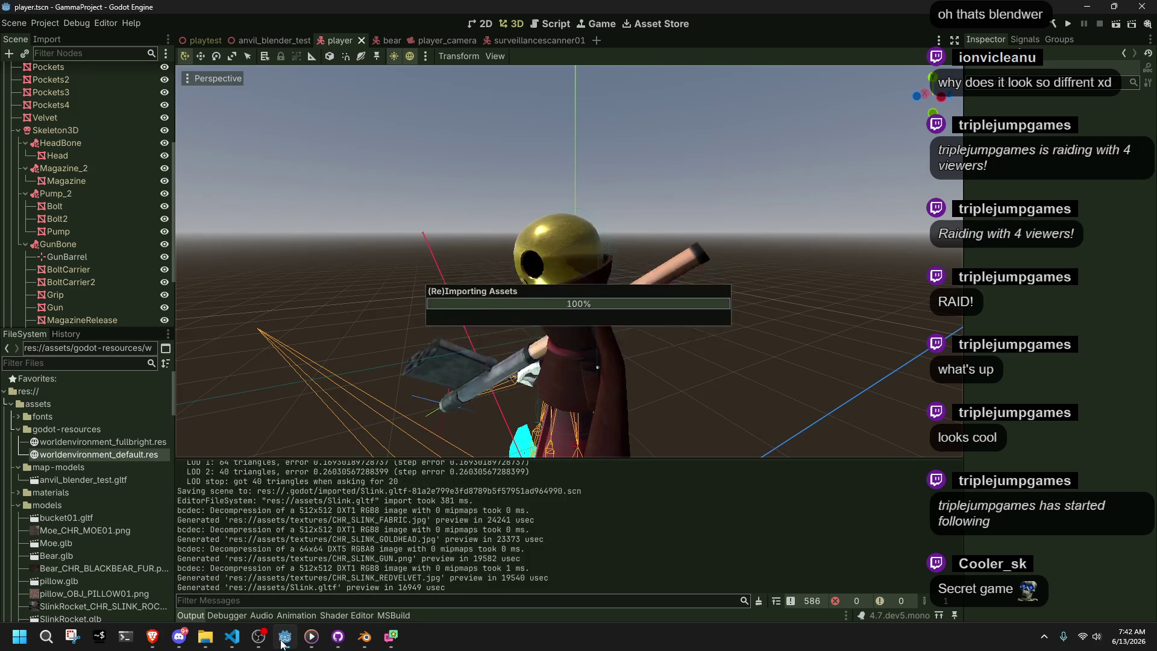
Select the AnimationPlayer, scrub its timeline near the start, and run the project
left_click(451, 375)
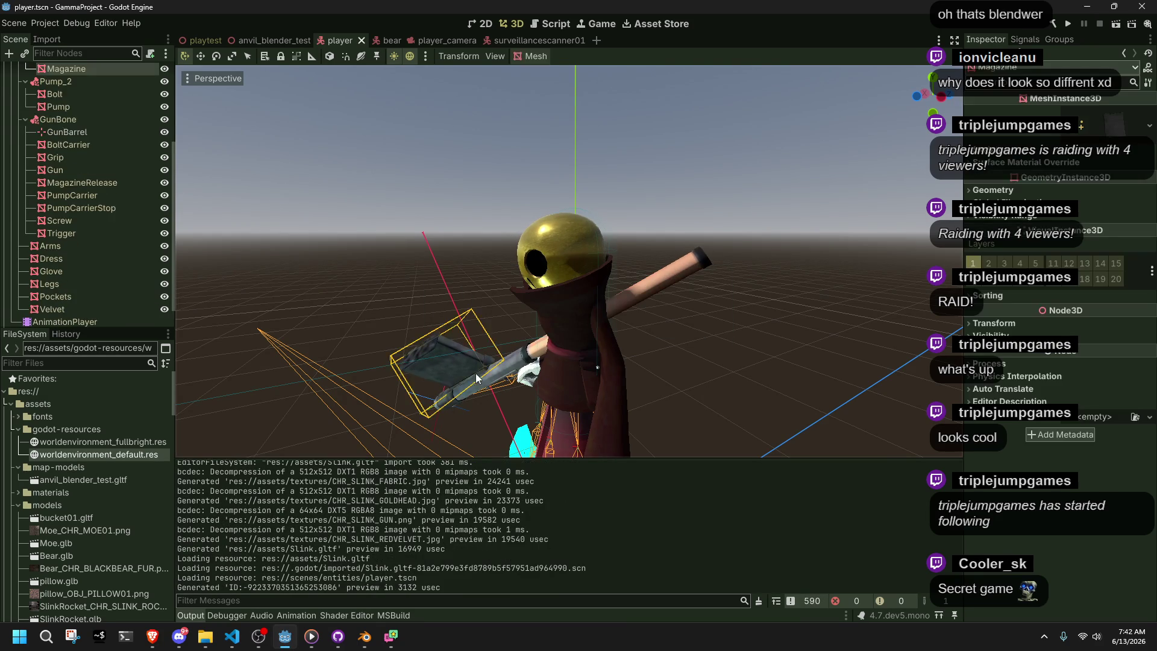
scroll(100, 310, "down", 2)
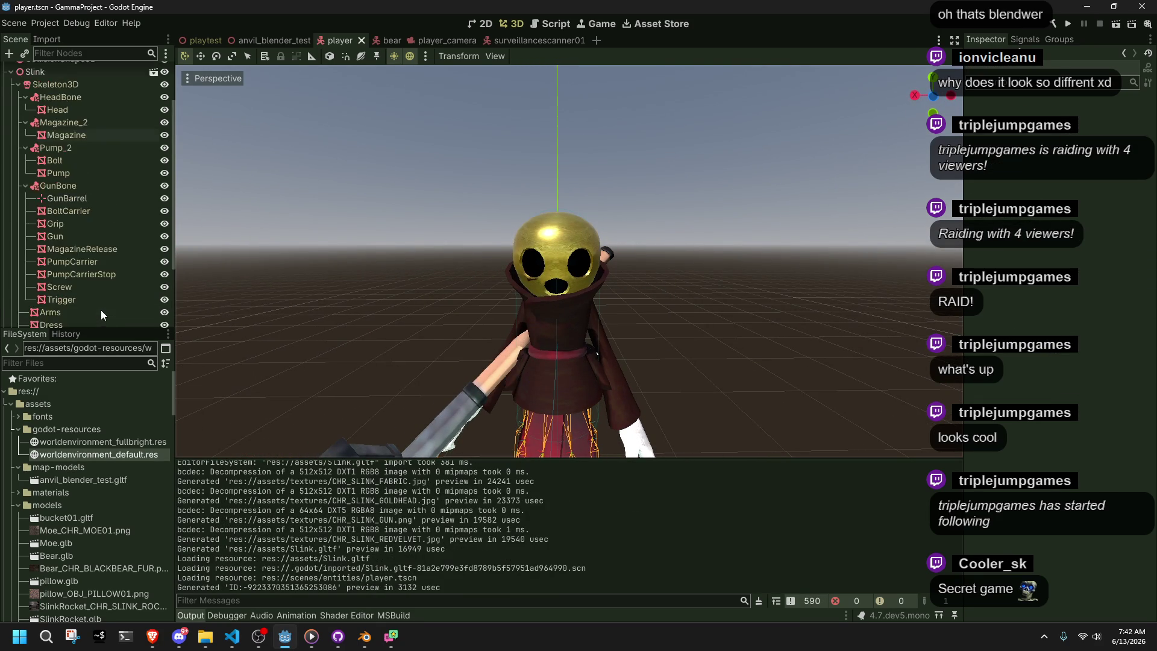
left_click(80, 318)
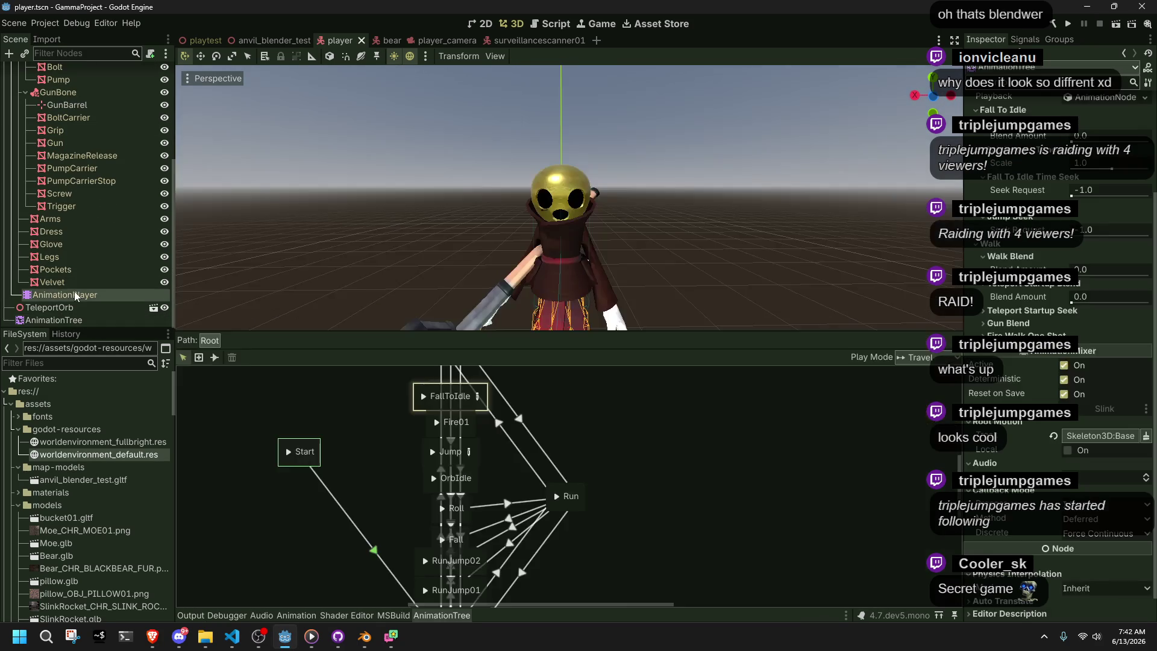
left_click(74, 294)
mouse_move(282, 508)
left_mouse_down()
mouse_move(309, 511)
mouse_move(283, 511)
left_mouse_up()
left_click(1069, 24)
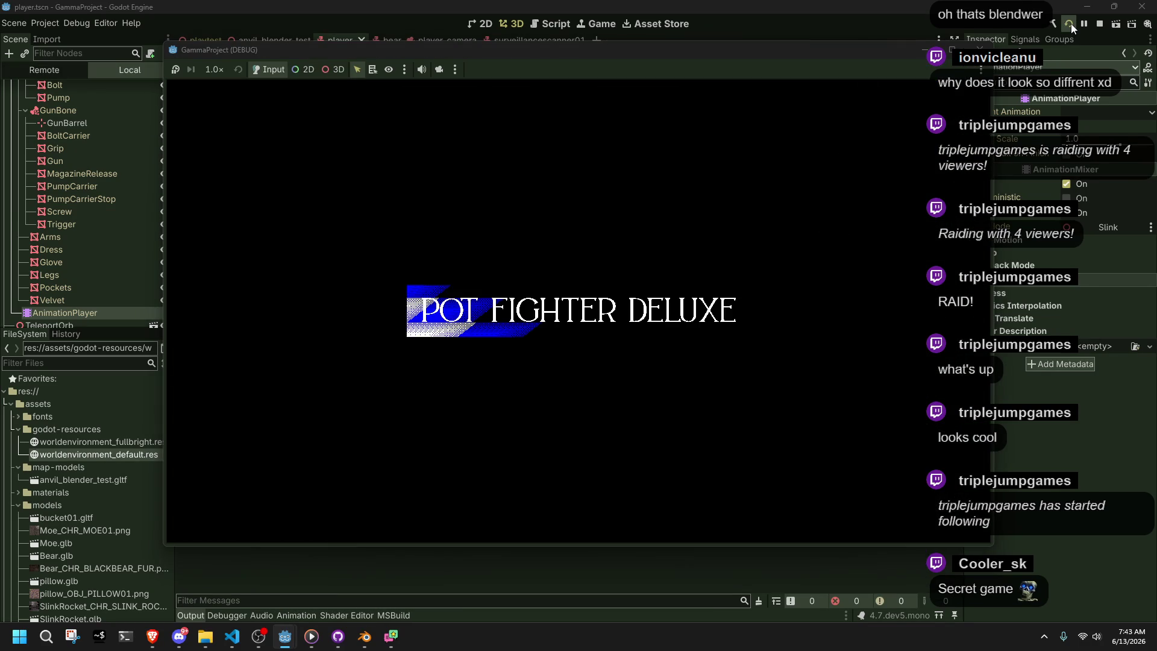
Run Slink forward, leap onto ledges, wall-jump and drop off edges, then stop the game with F8
key("w")
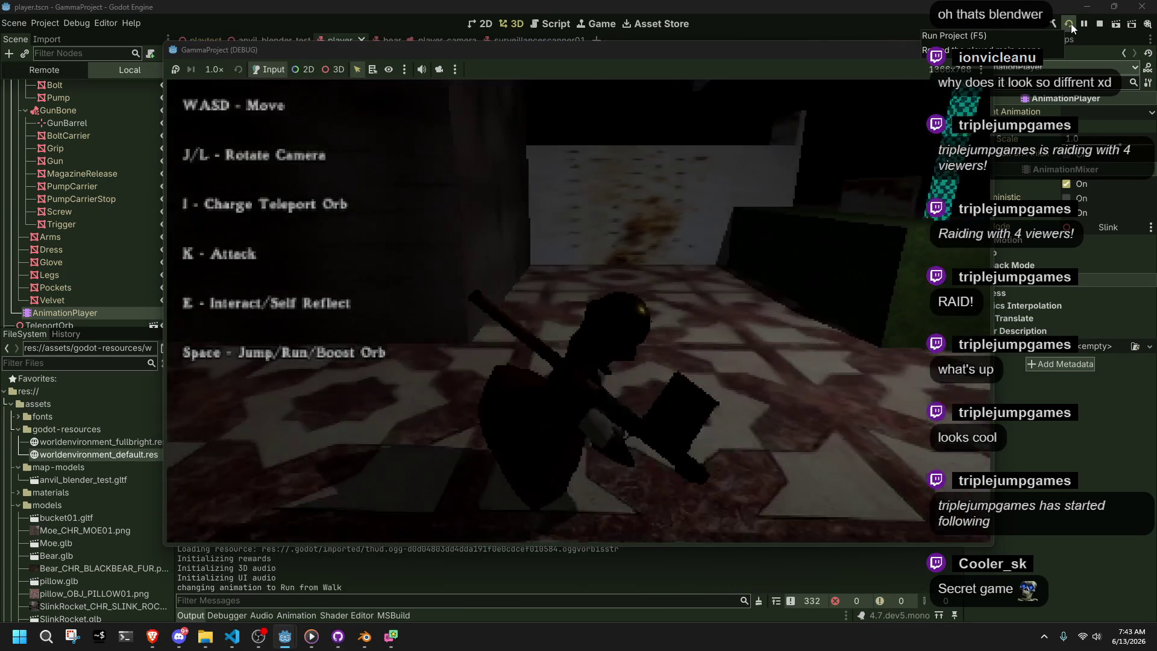
key("l")
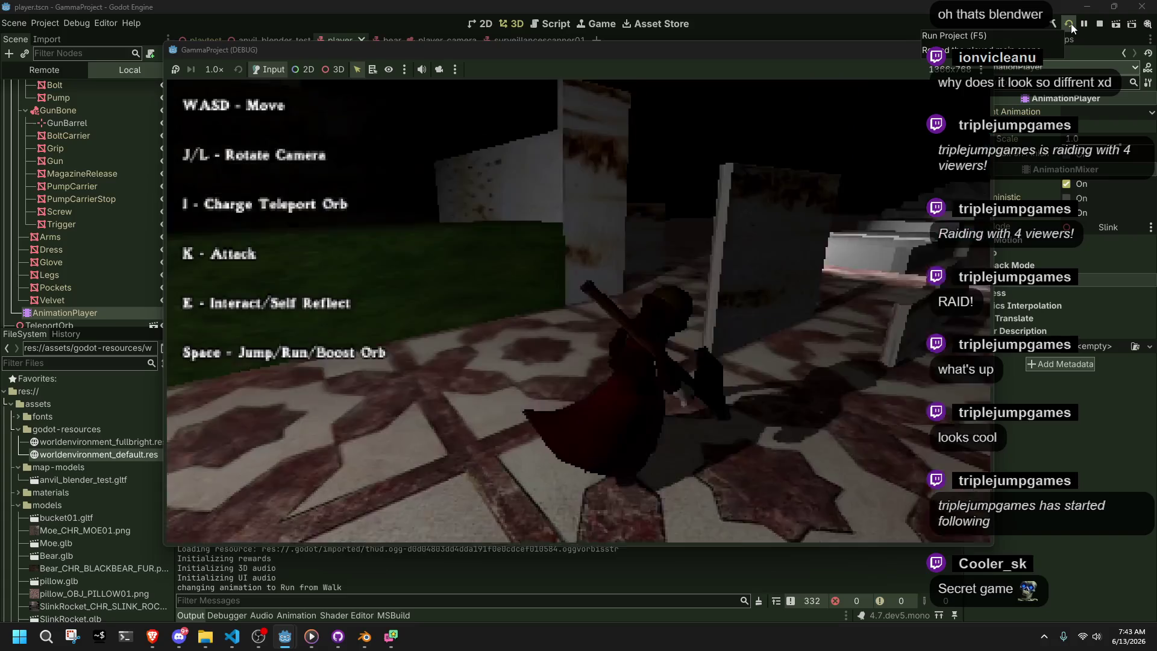
key("space")
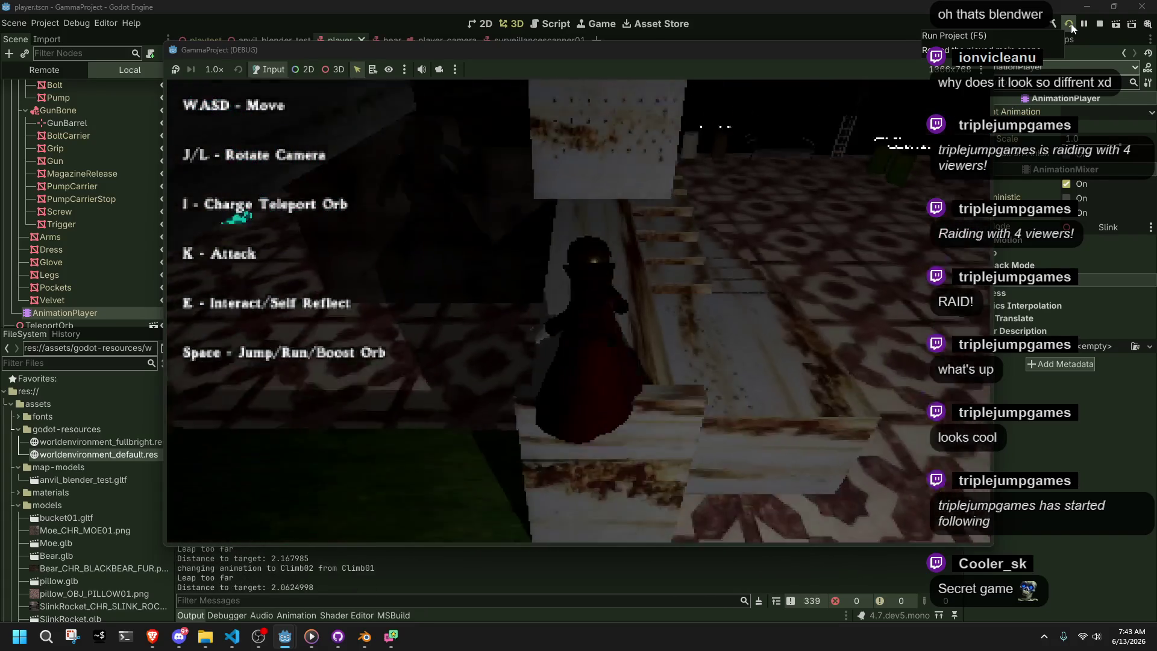
key("space")
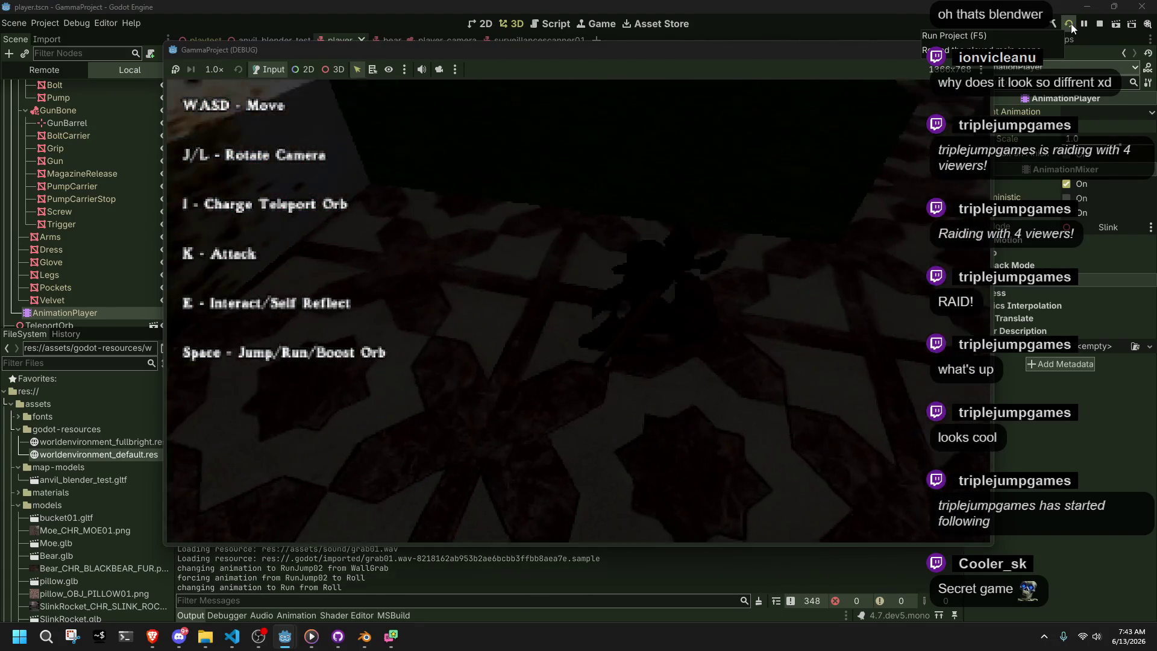
key("w")
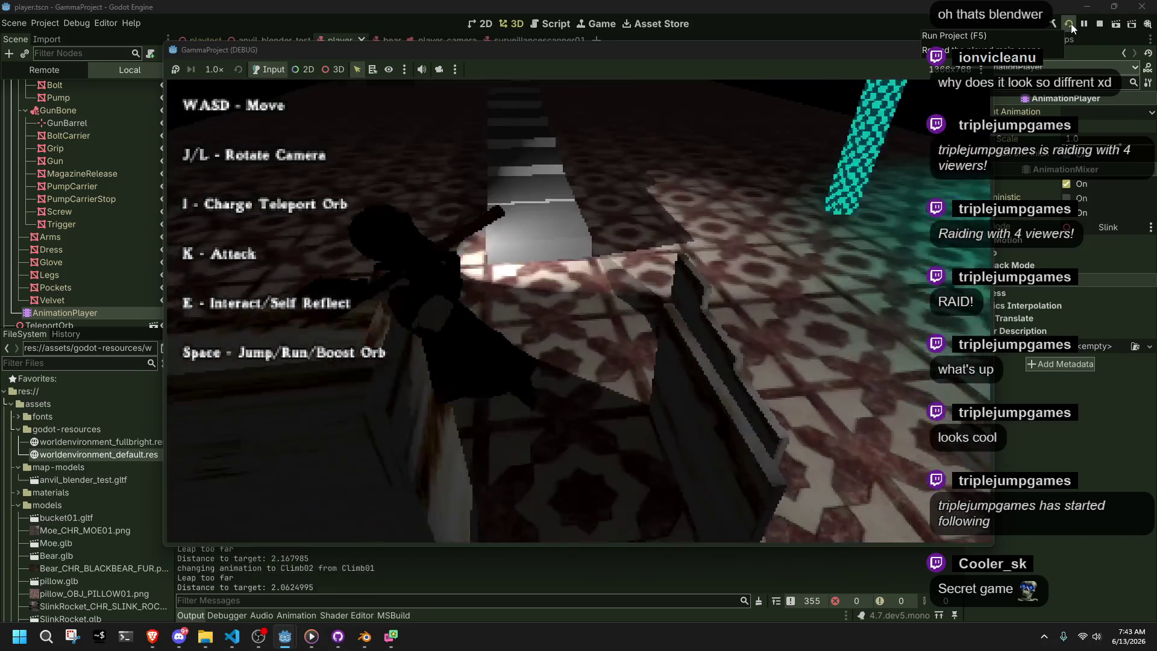
key("space")
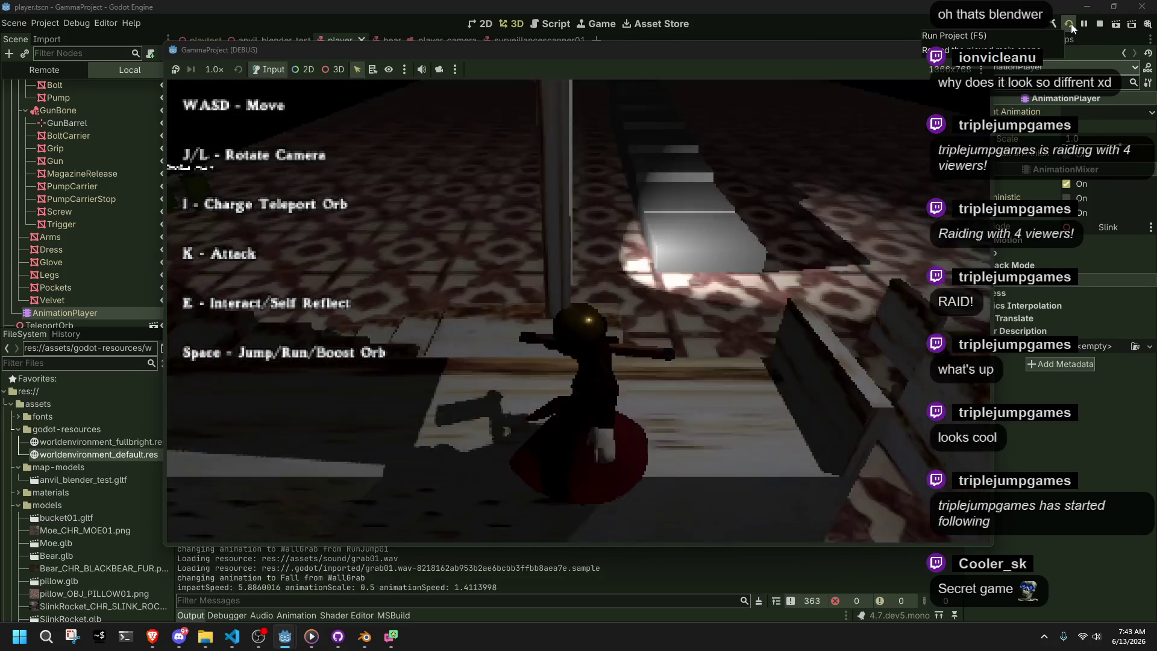
key("w")
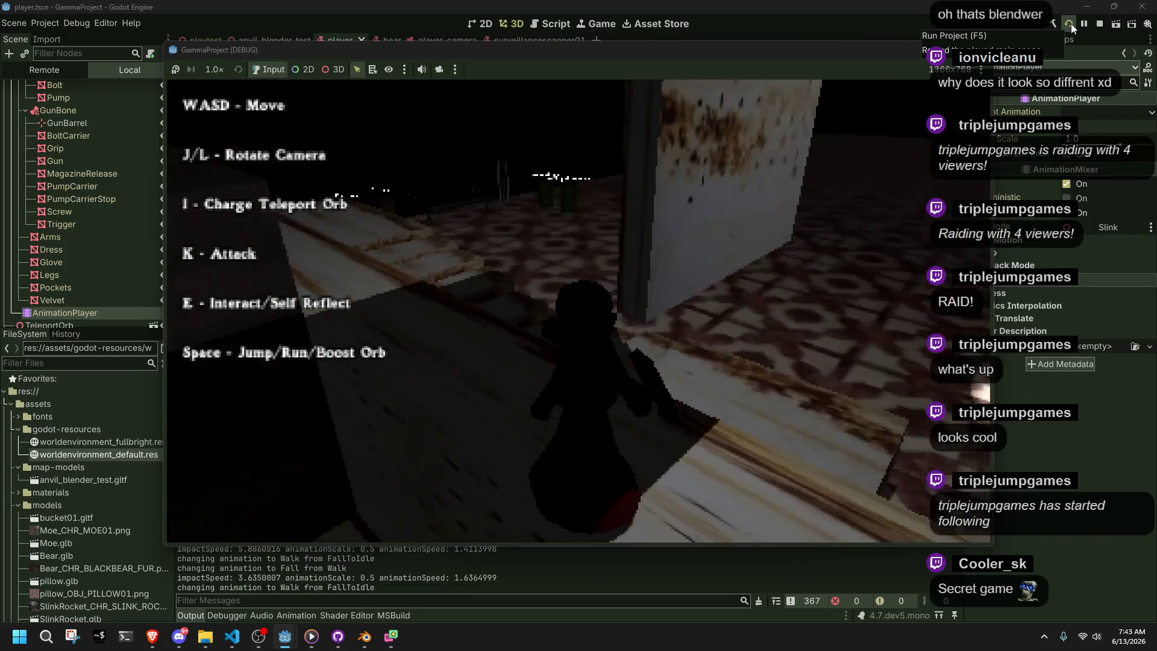
key("space")
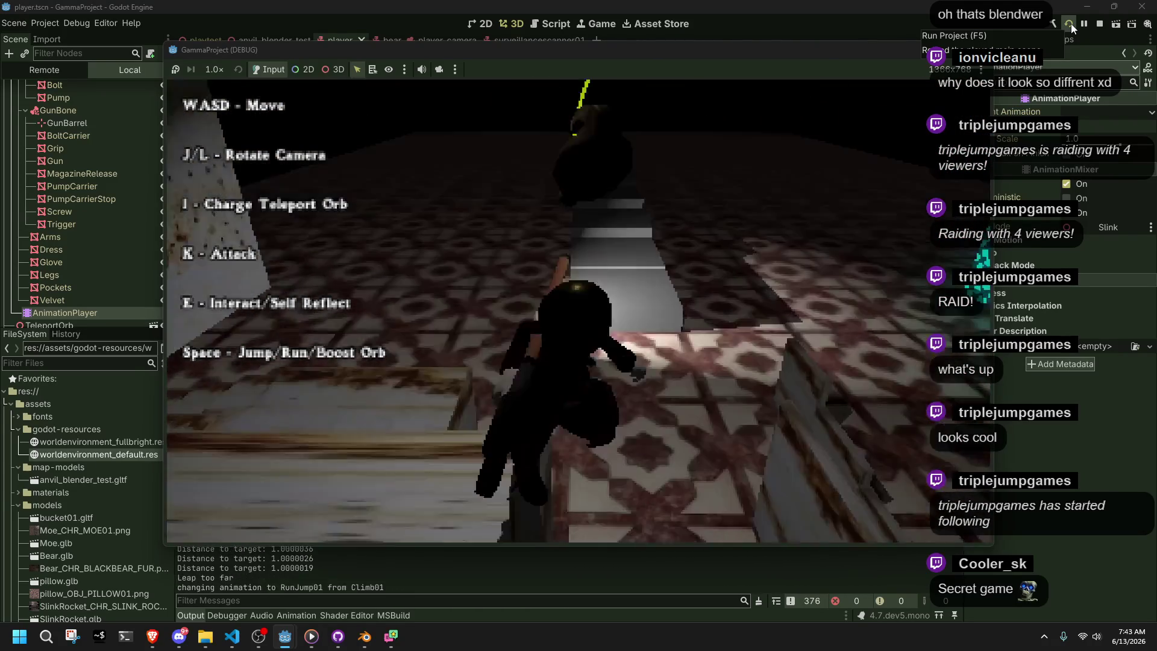
key("w")
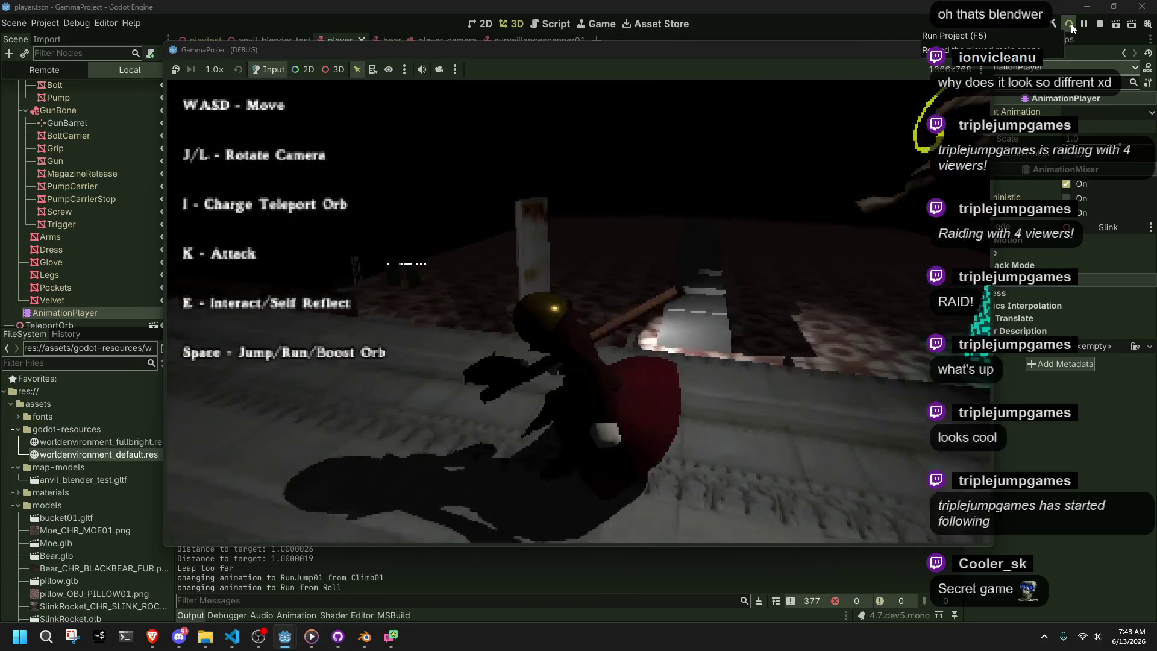
key("w")
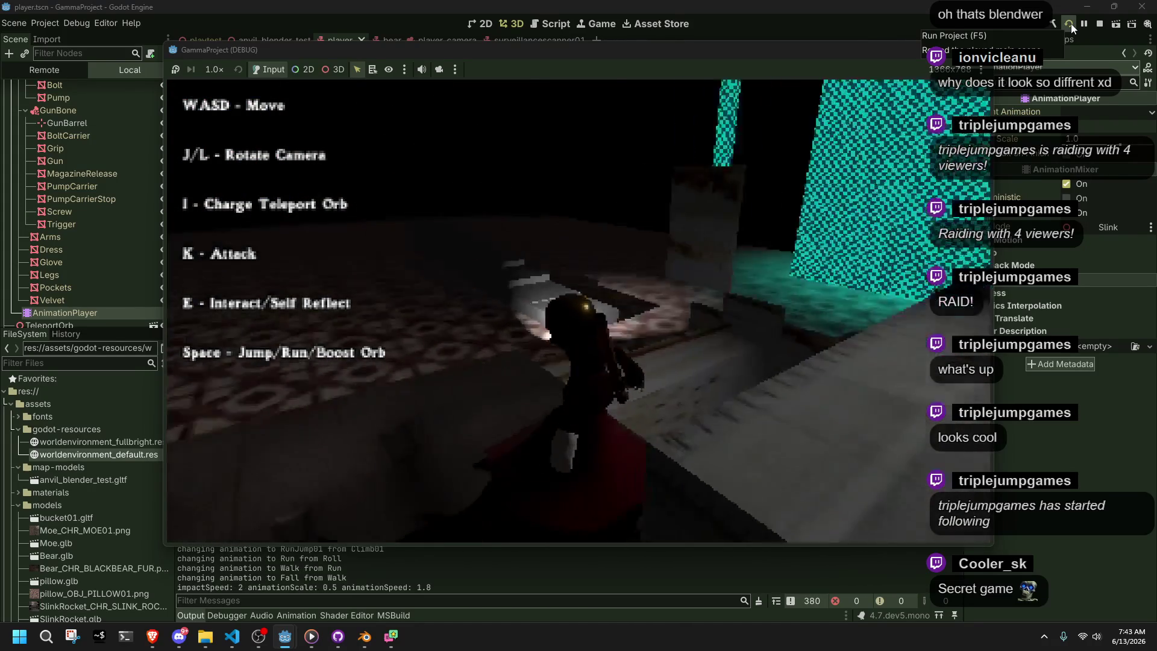
key("w")
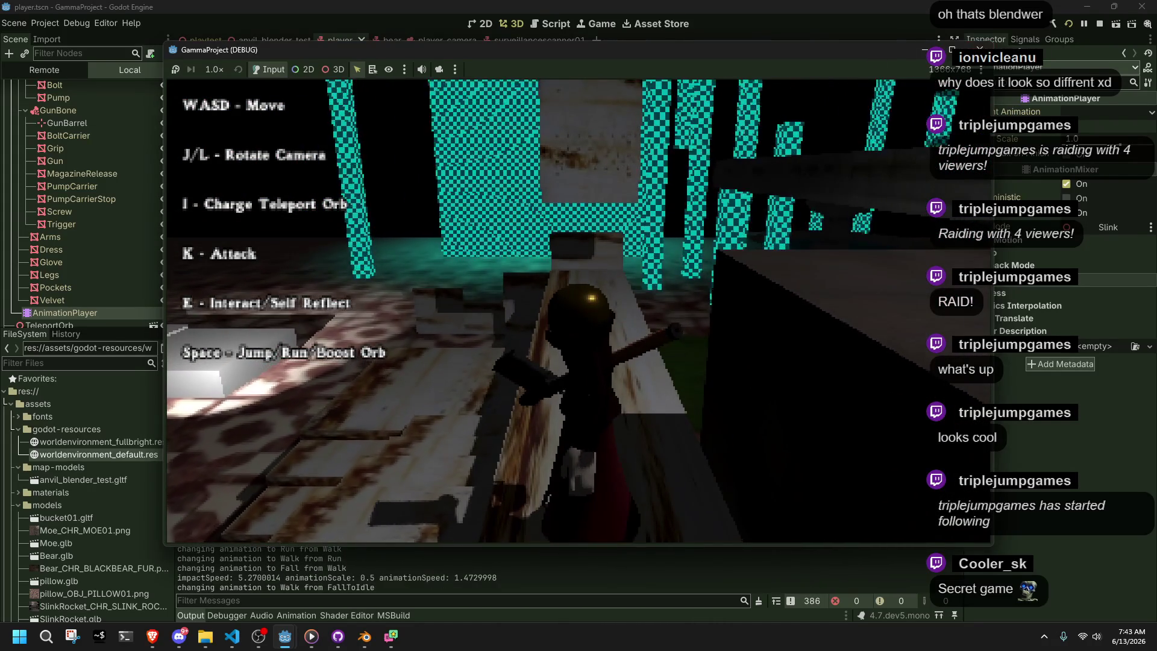
key("F8")
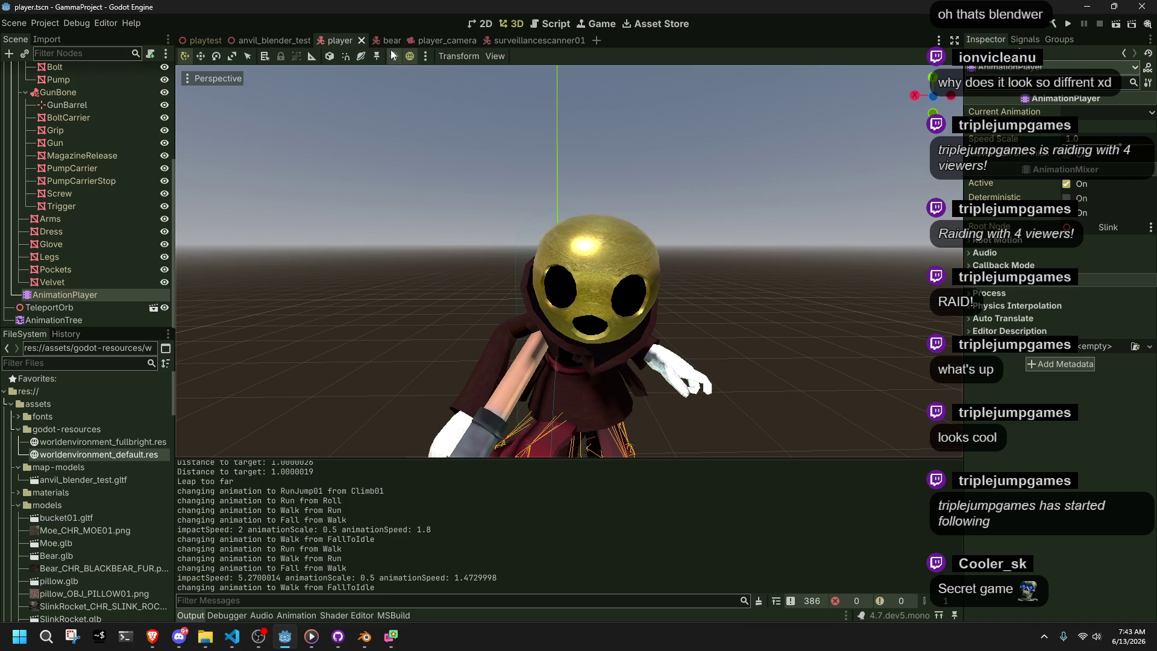
Set the Player's CharacterBody3D motion mode to Floating, then save and run the game again
scroll(57, 219, "up", 5)
left_click(48, 69)
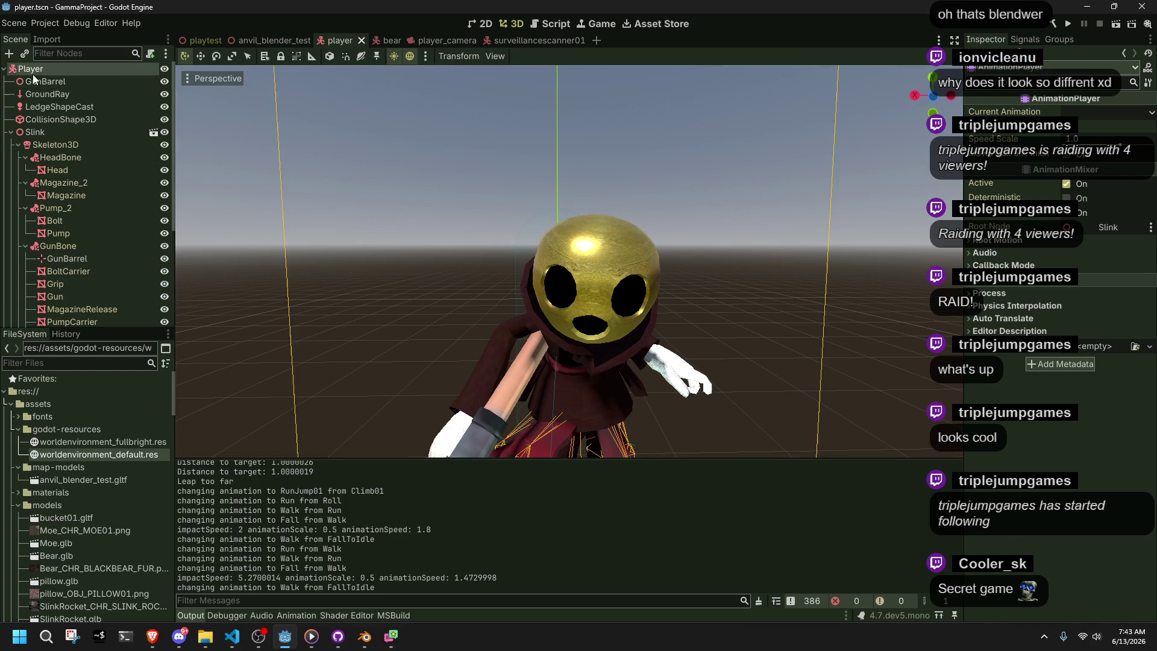
mouse_move(1022, 175)
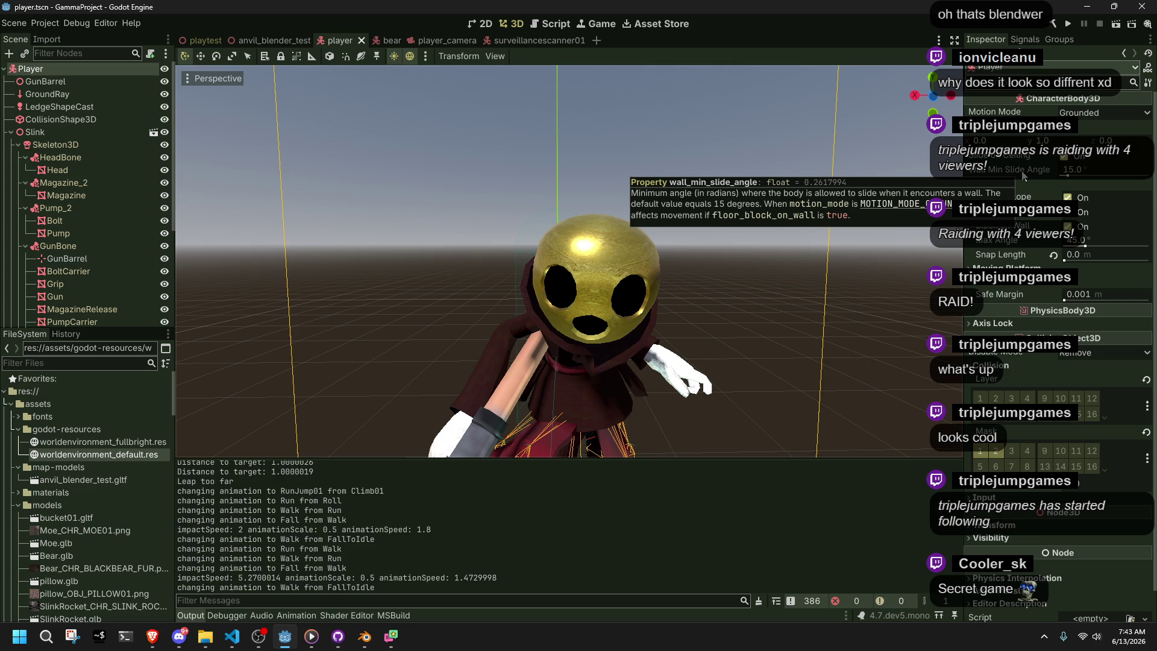
mouse_move(1037, 216)
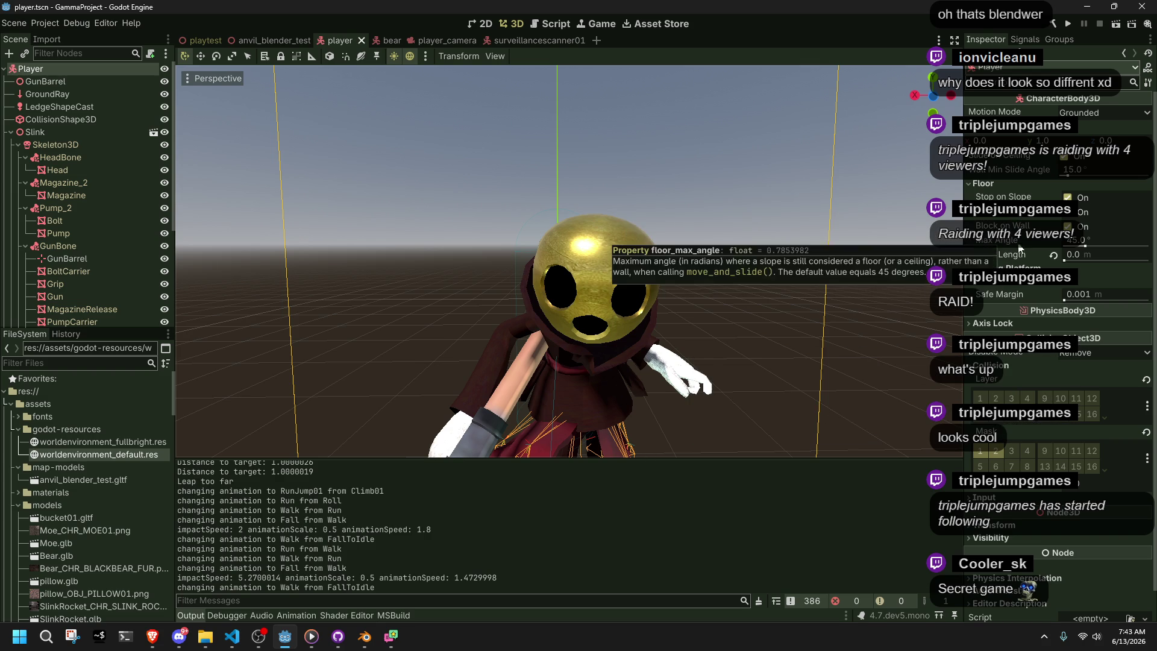
mouse_move(1064, 295)
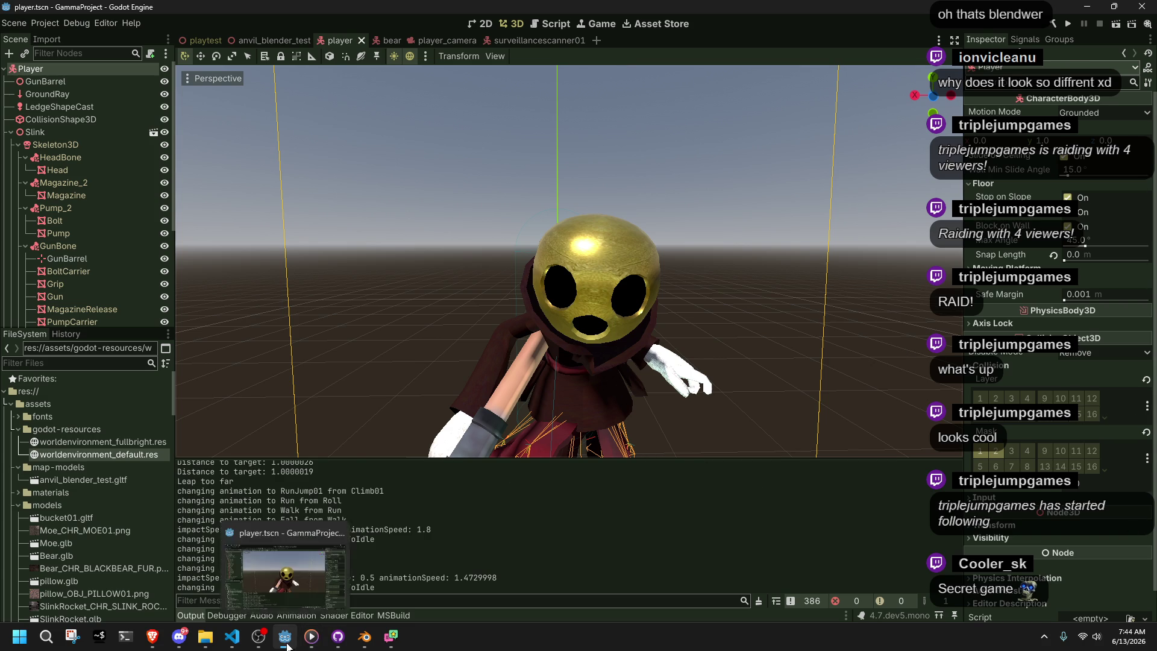
scroll(663, 348, "down", 10)
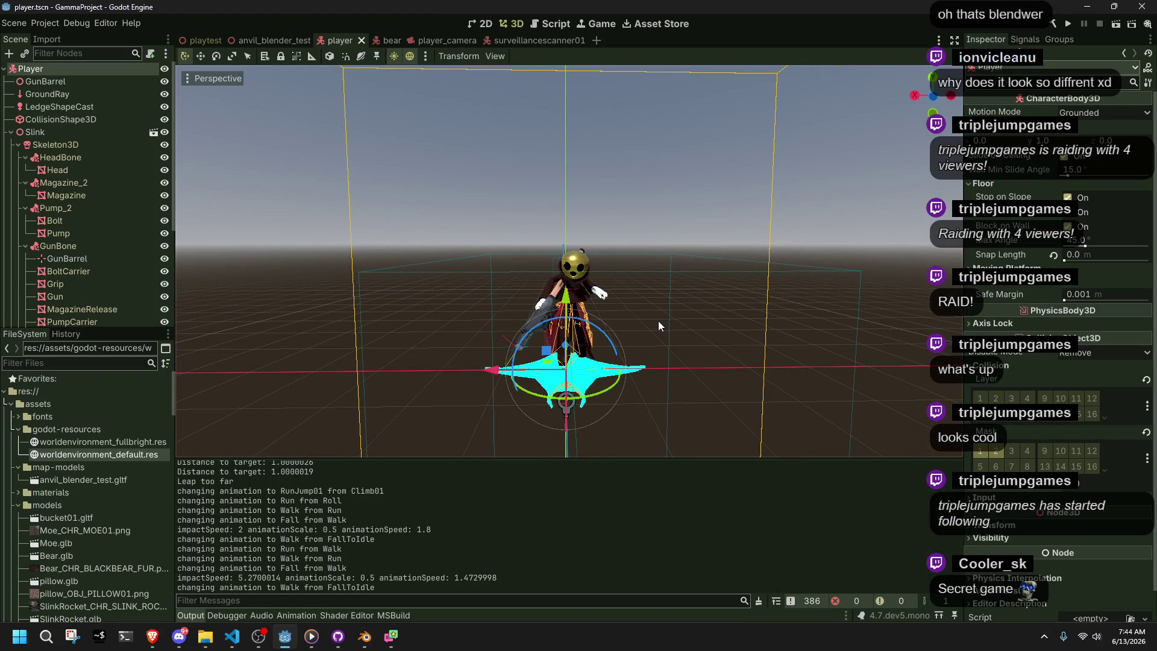
left_click(1089, 113)
left_click(1085, 137)
left_click(1068, 25)
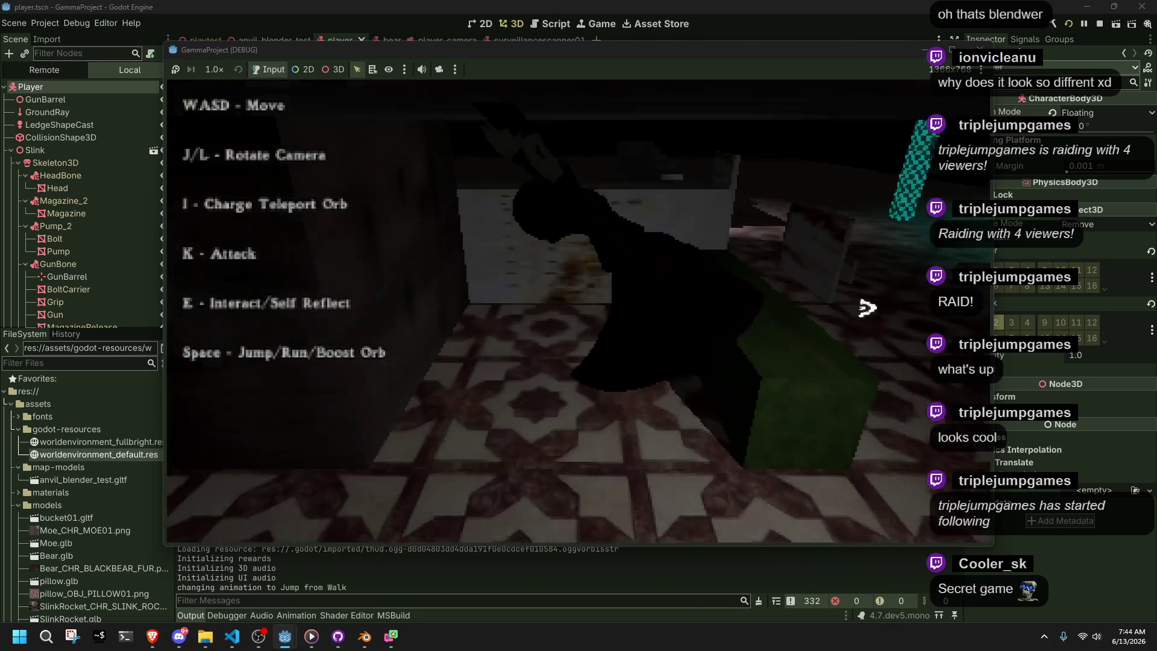
Run and jump Slink through the room, grabbing walls, leaping off and rolling on landing
key("l")
key("w")
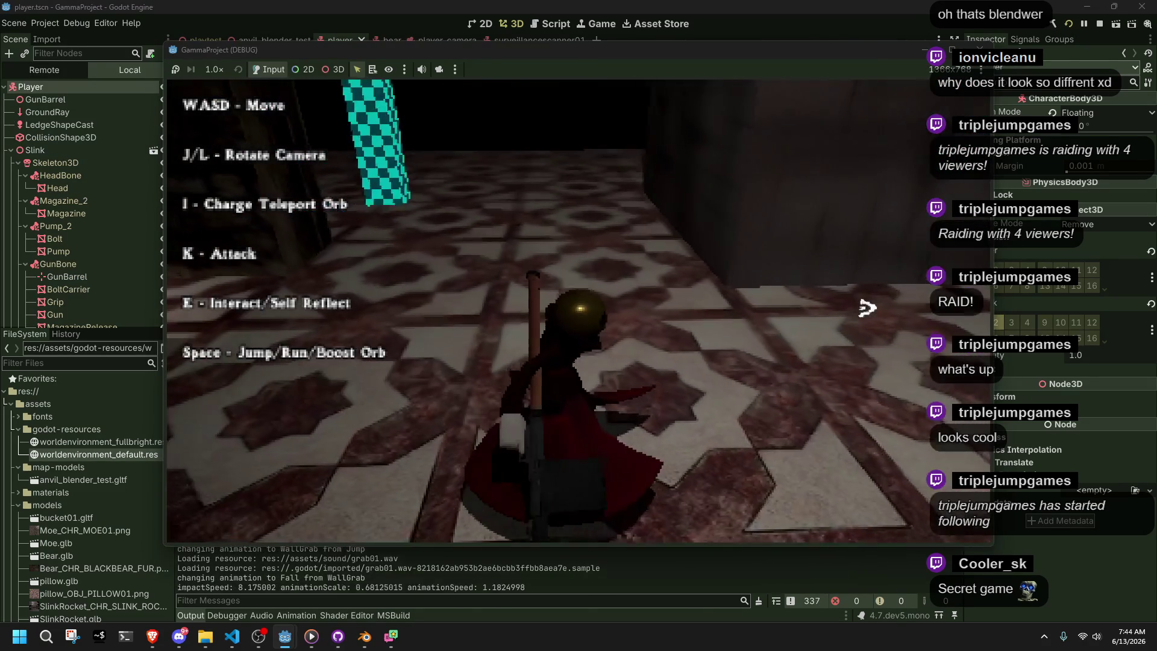
key("space")
key("w")
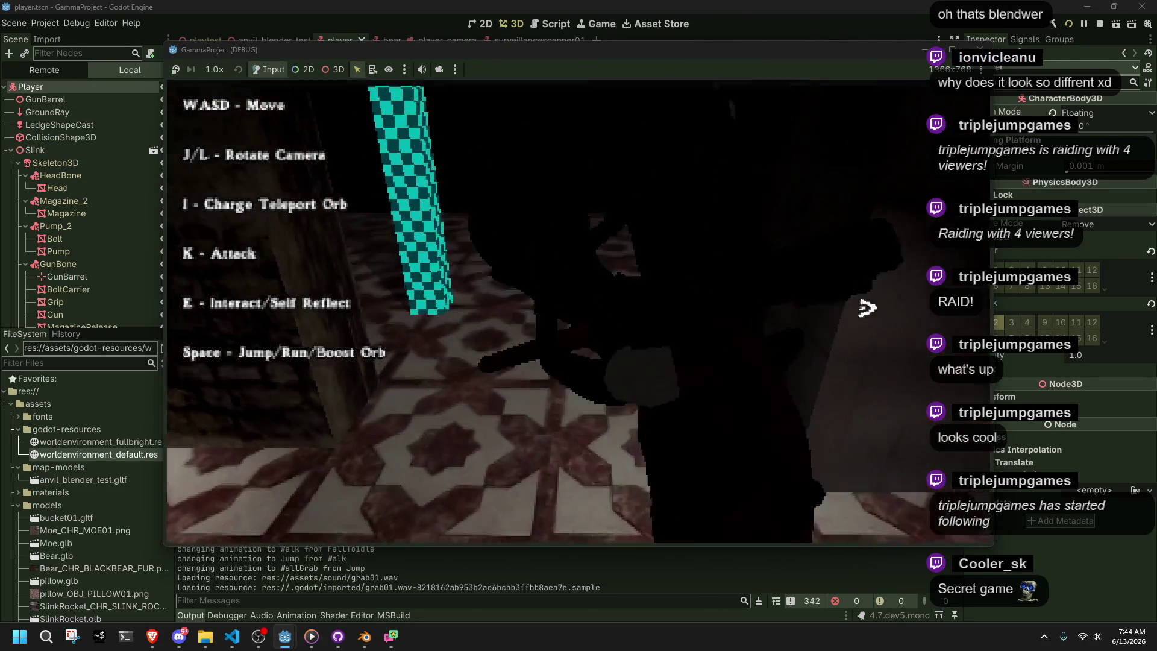
key("space")
key("w")
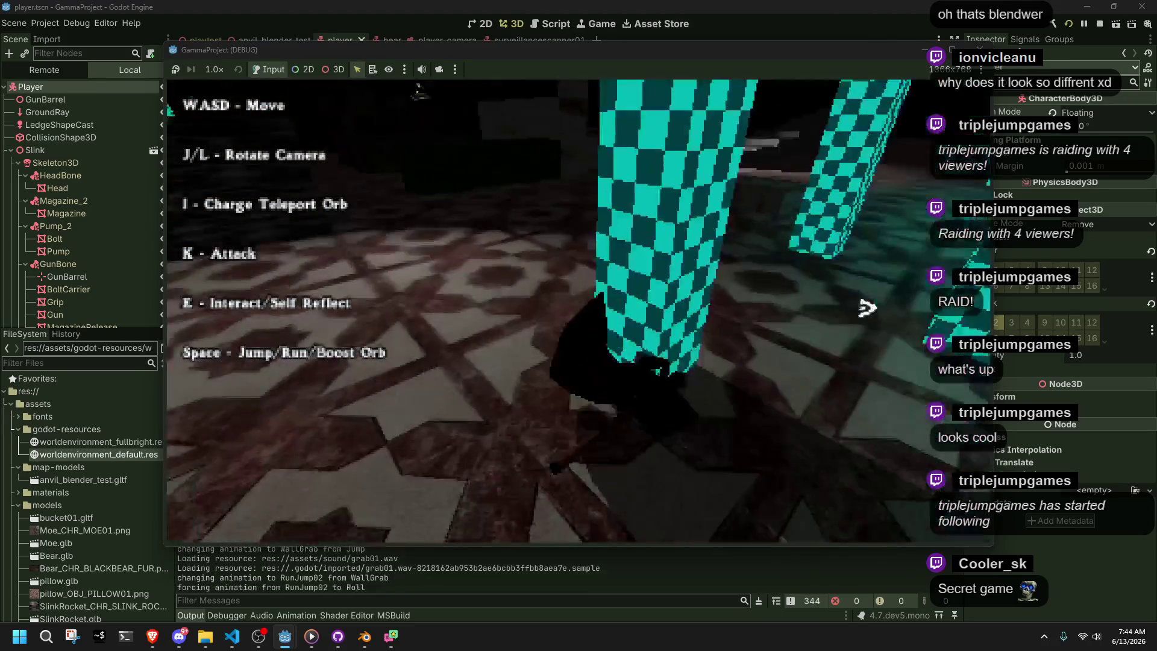
key("w")
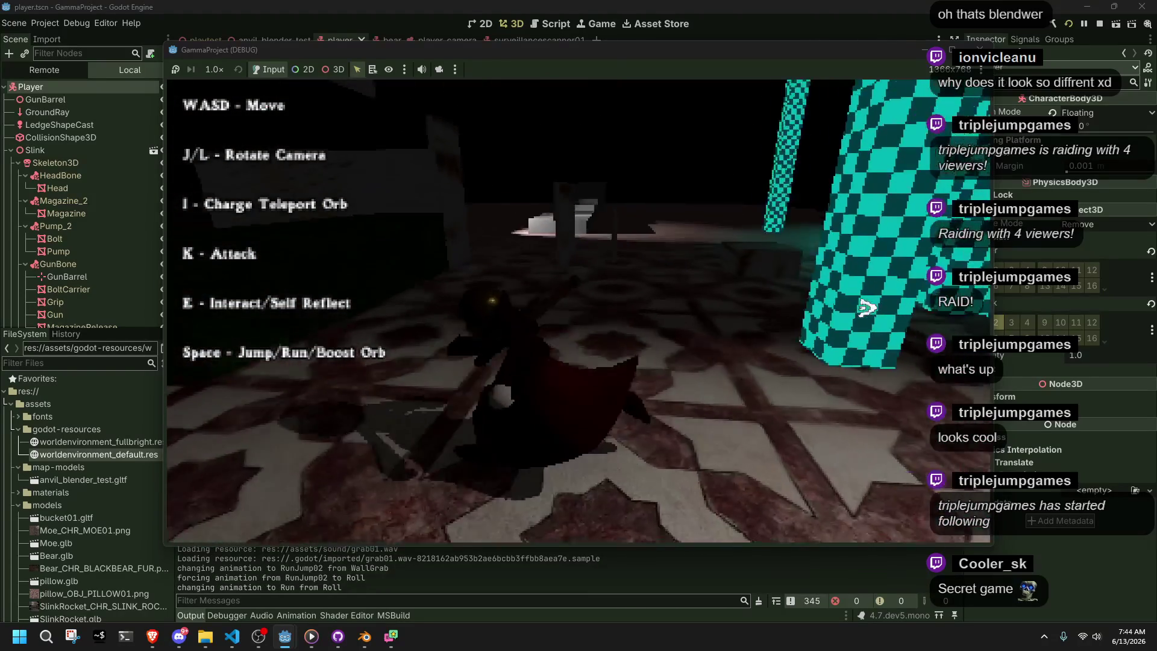
key("space")
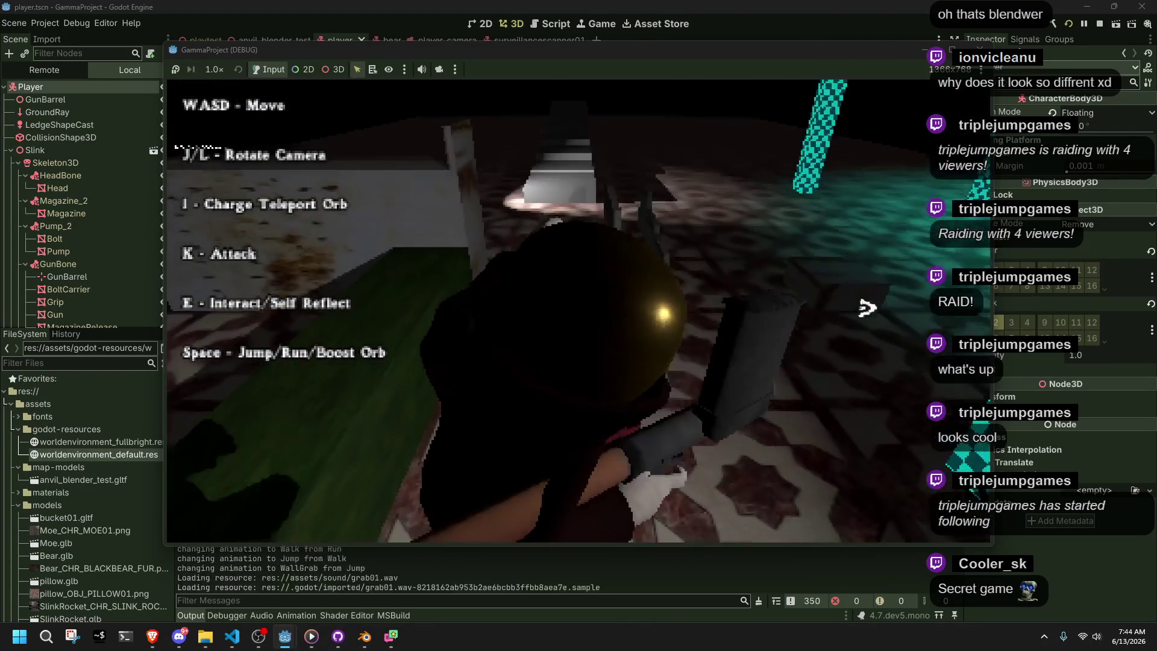
key("space")
key("w")
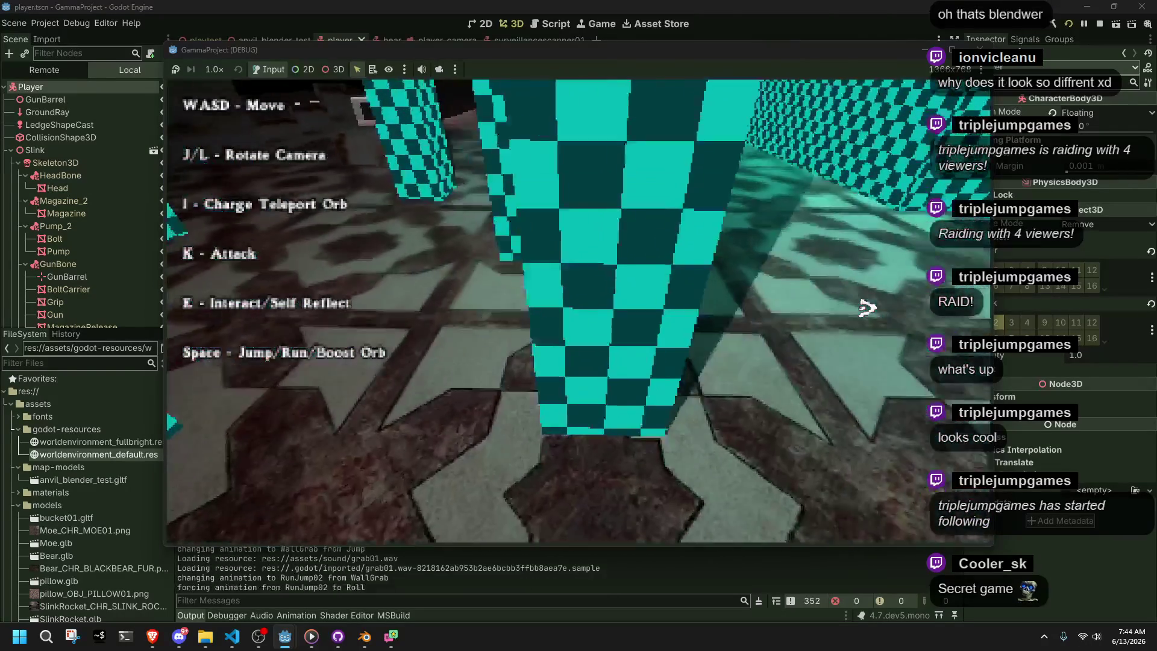
key("space")
key("space")
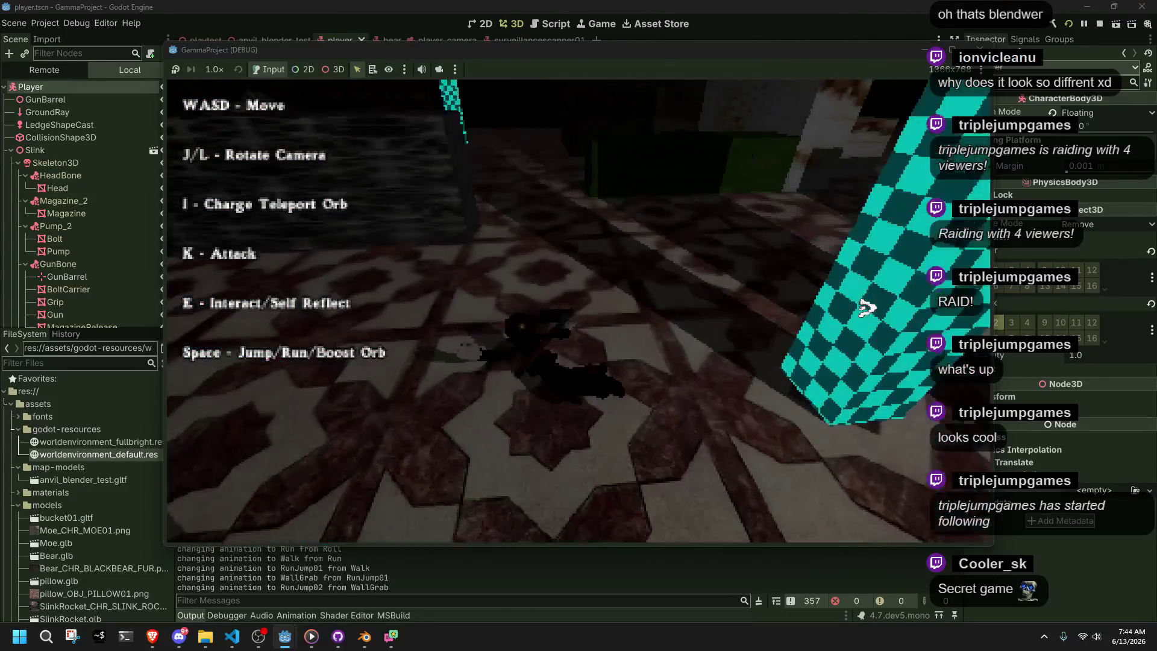
key("space")
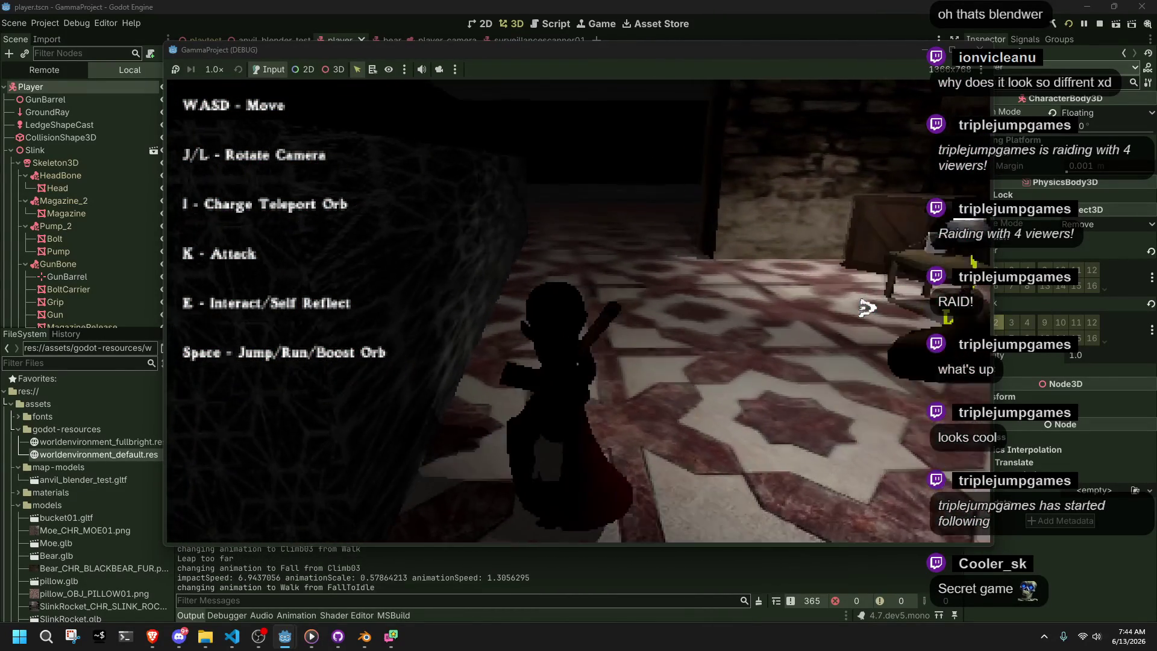
Climb ledges by the dark block and teal checkered wall, then run, jump and roll across the room
key("w")
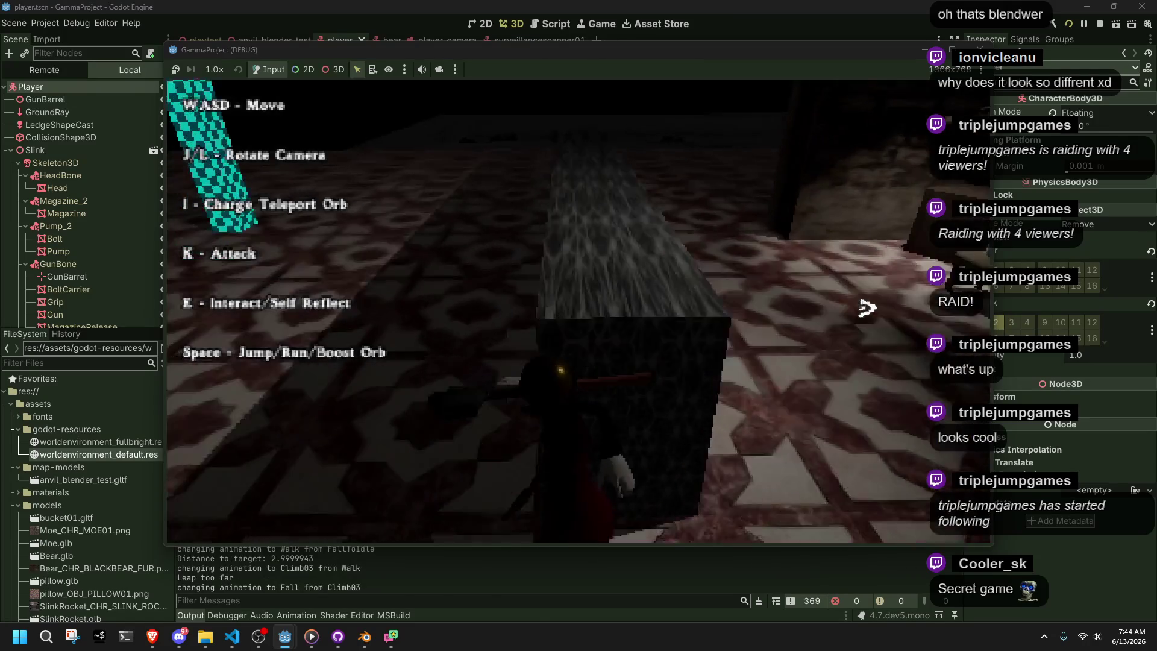
key("w")
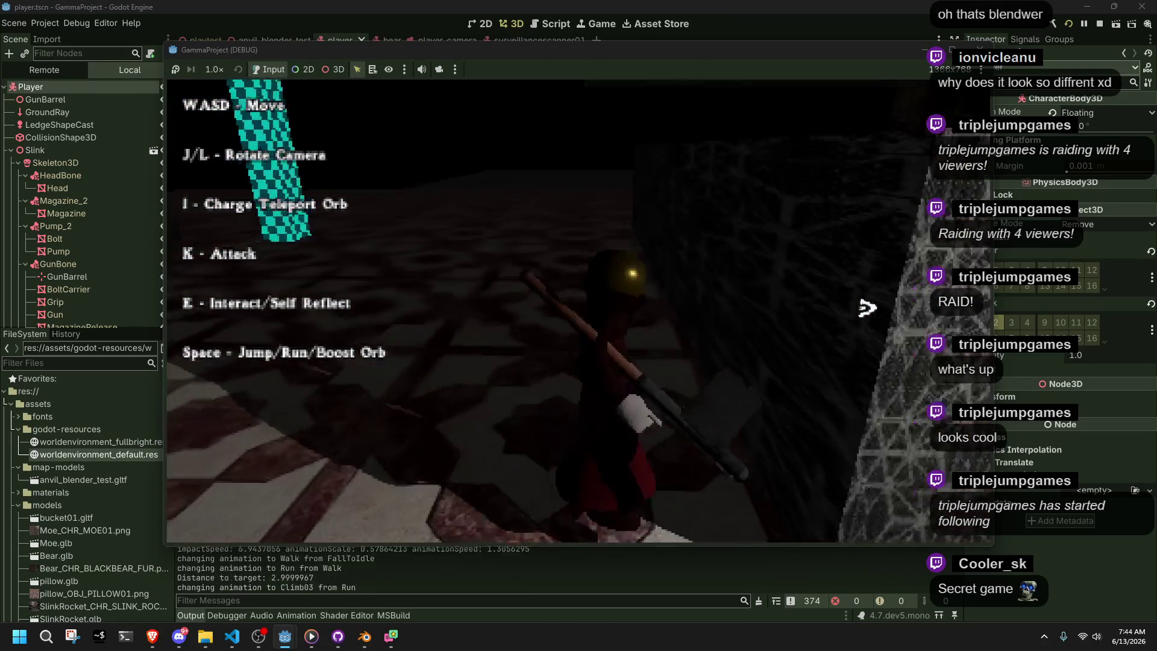
key("space")
key("space")
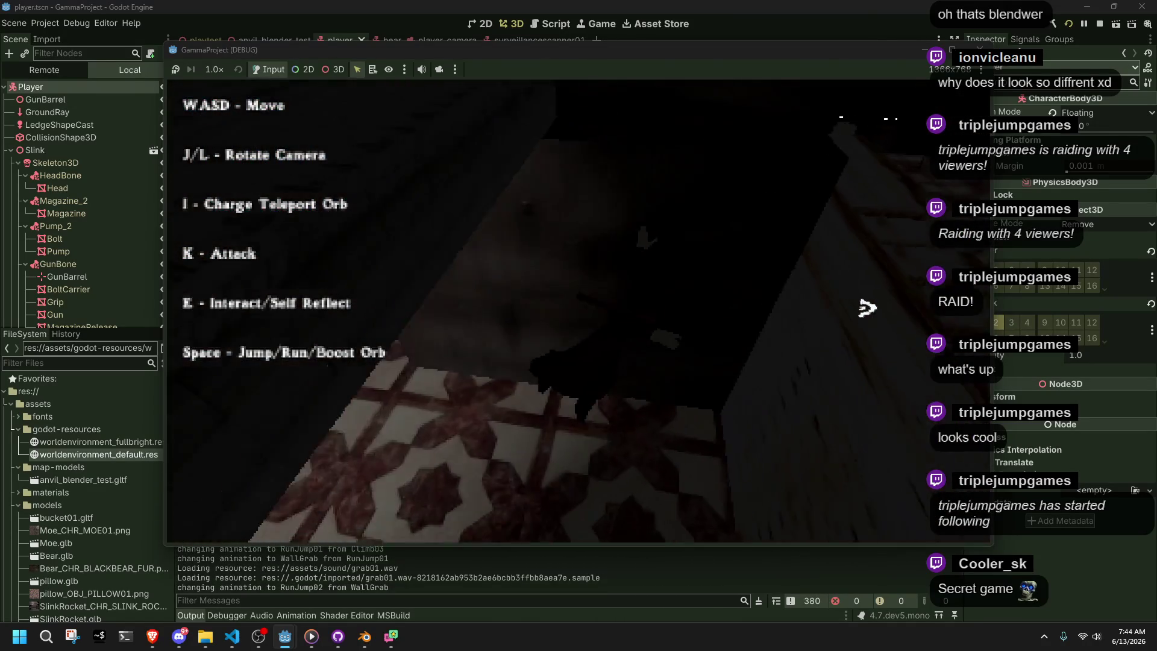
key("w")
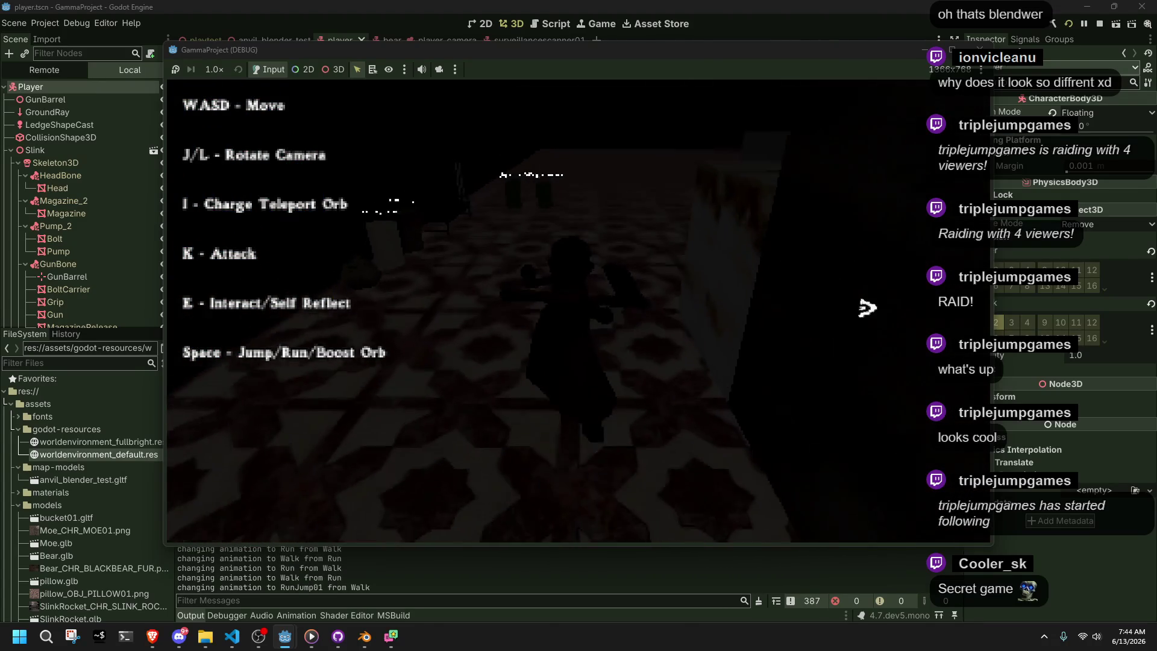
key("w")
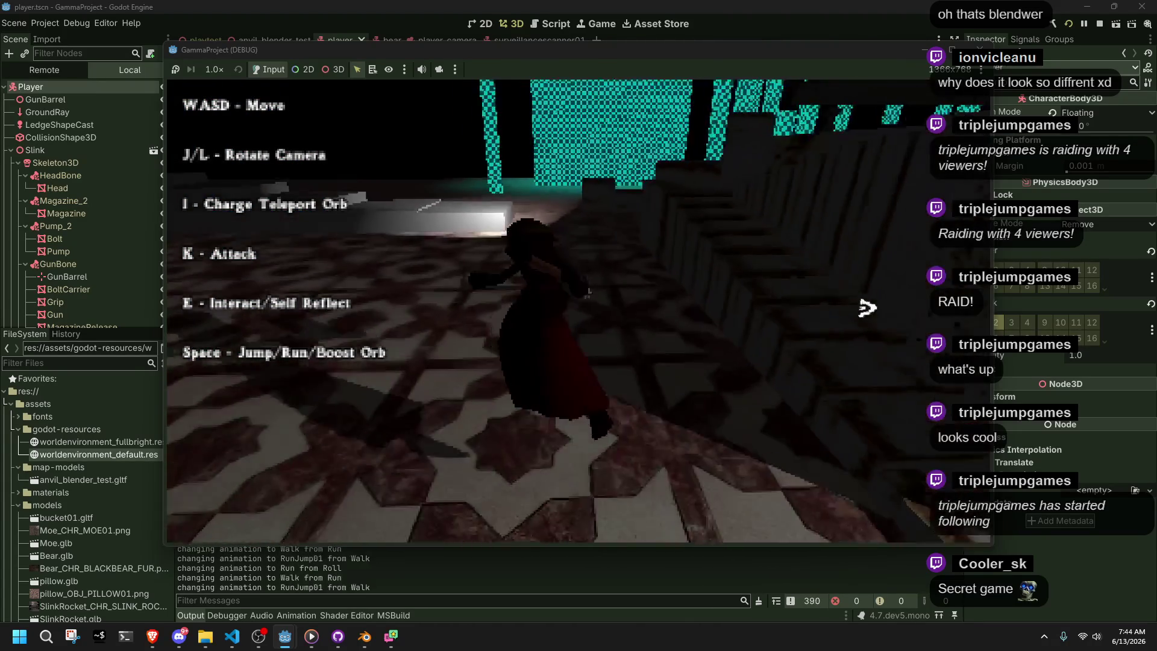
key("space")
key("l")
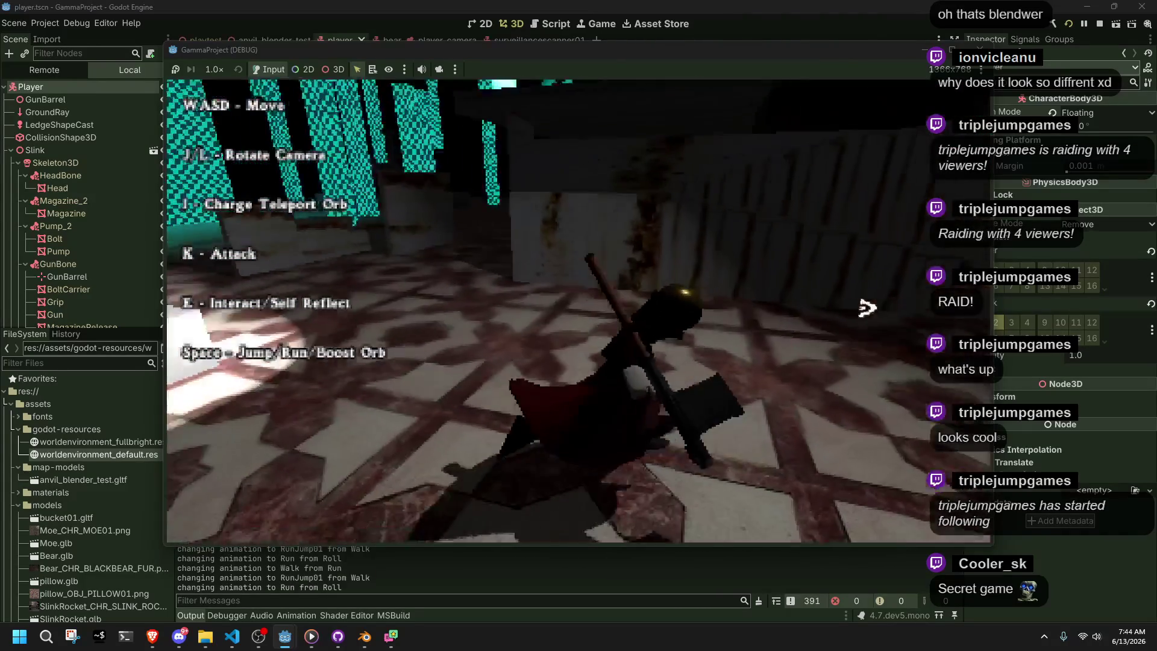
key("w")
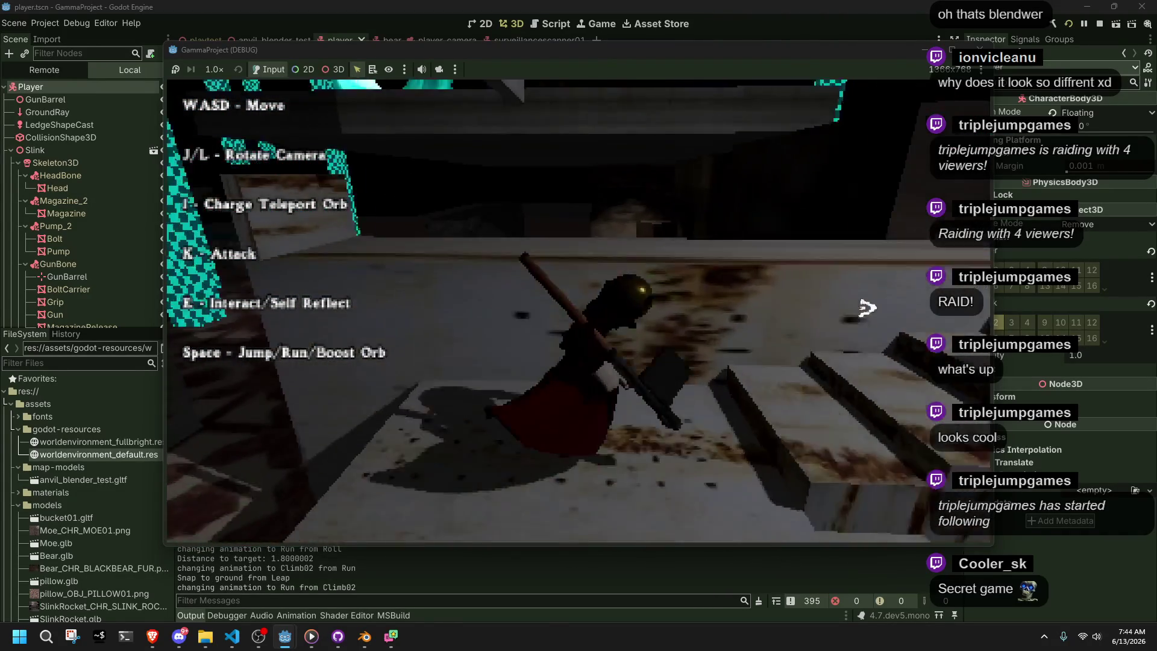
key("w")
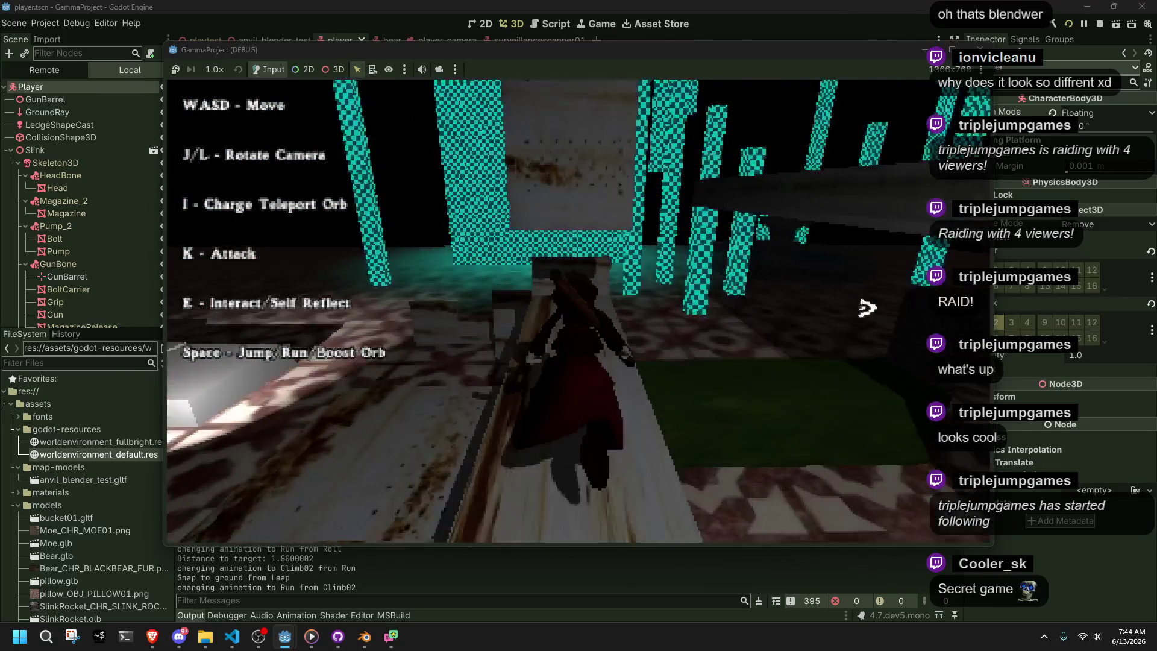
key("space")
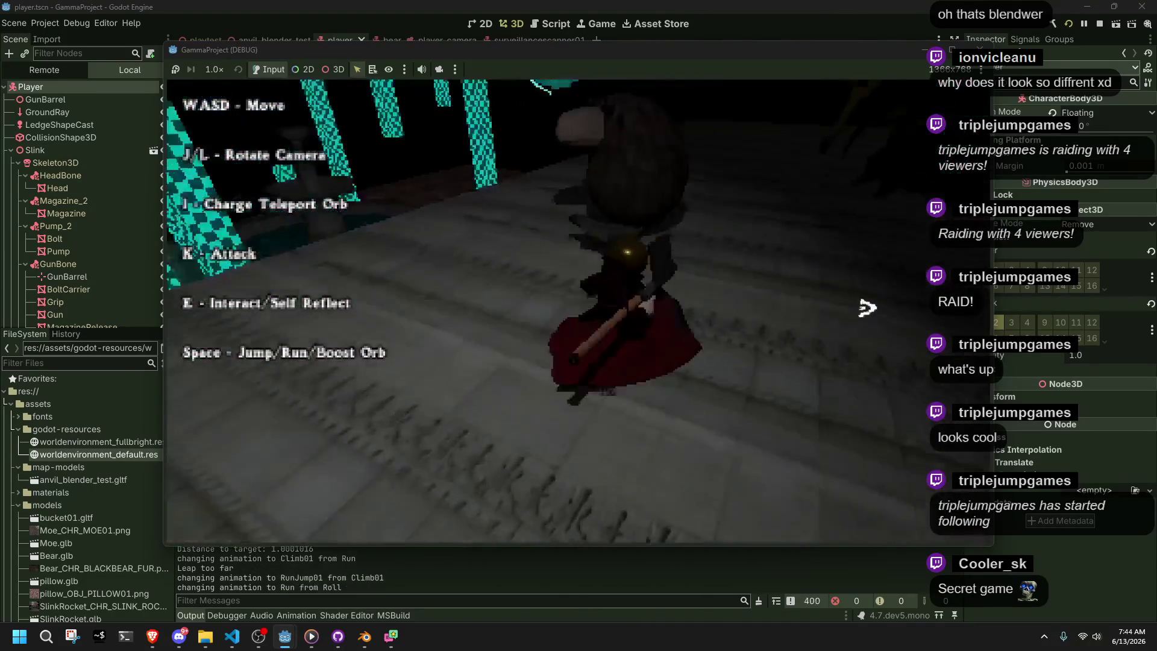
key("w")
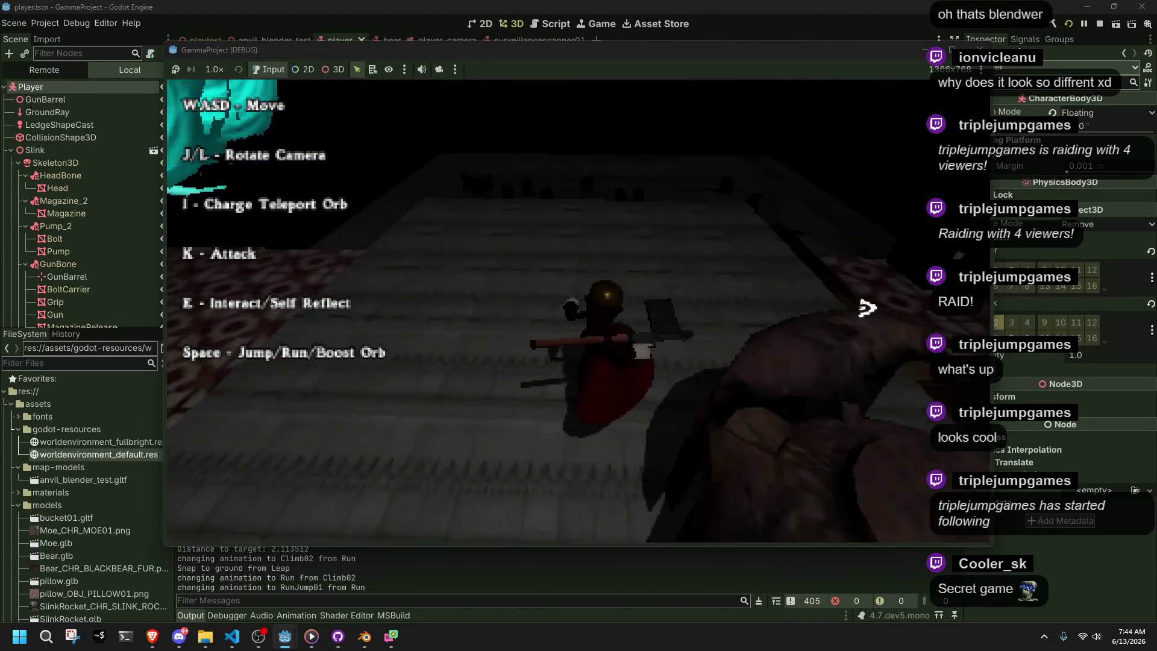
key("space")
key("w")
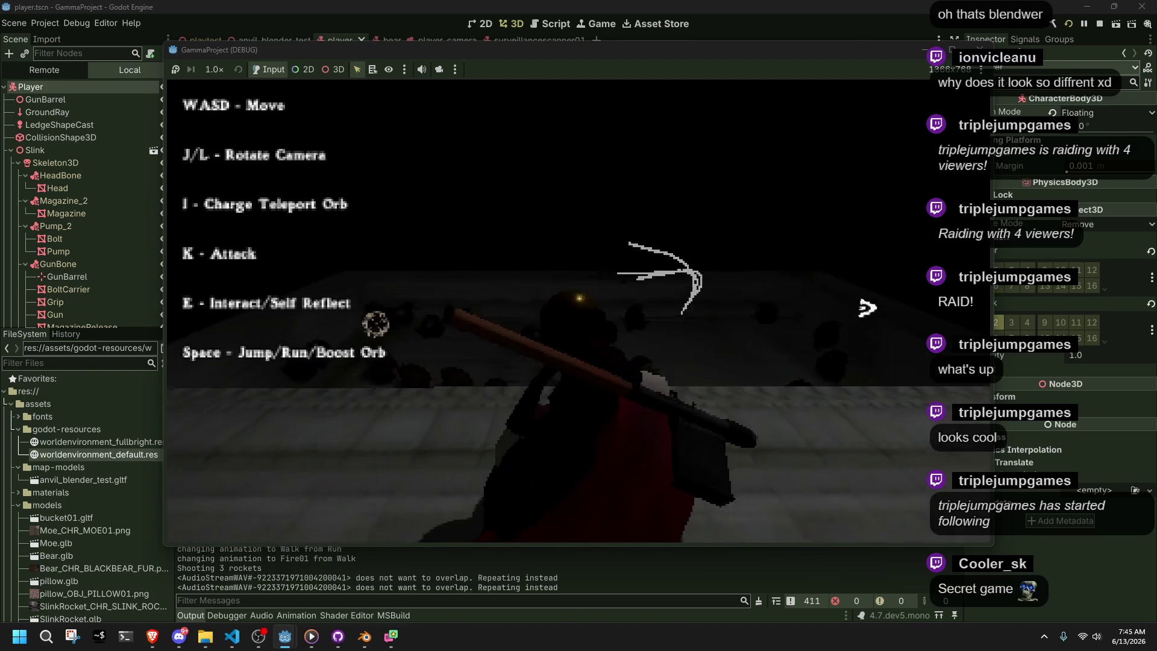
Fire single rockets and three-rocket volleys with K while walking and jumping
key("space")
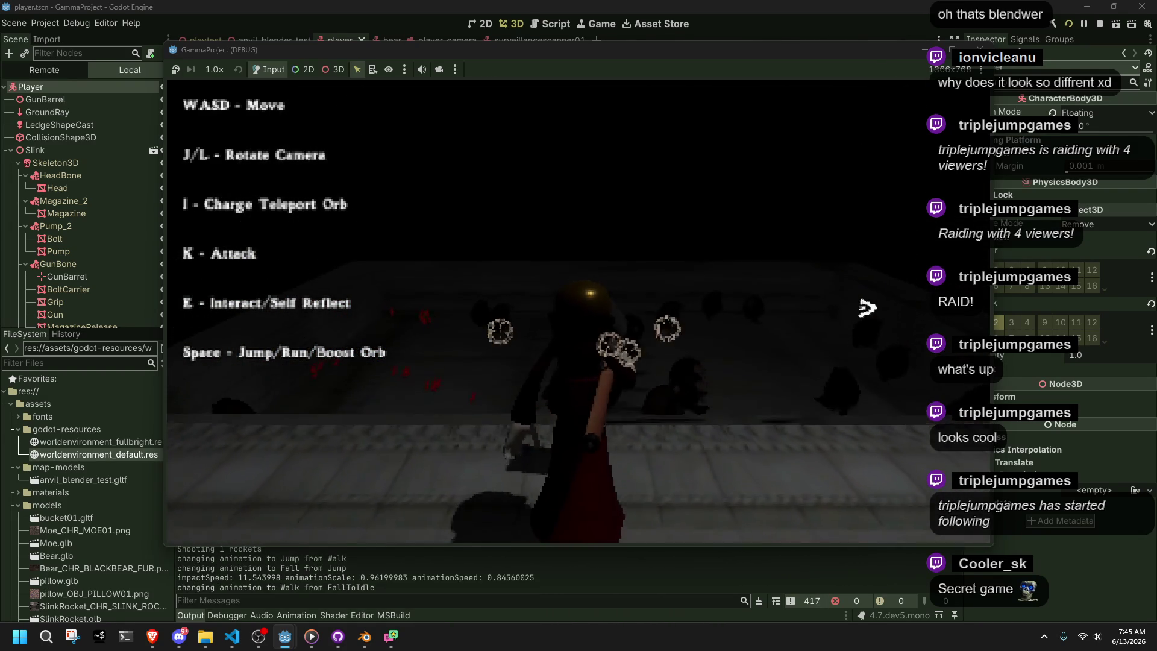
key("k")
key("k")
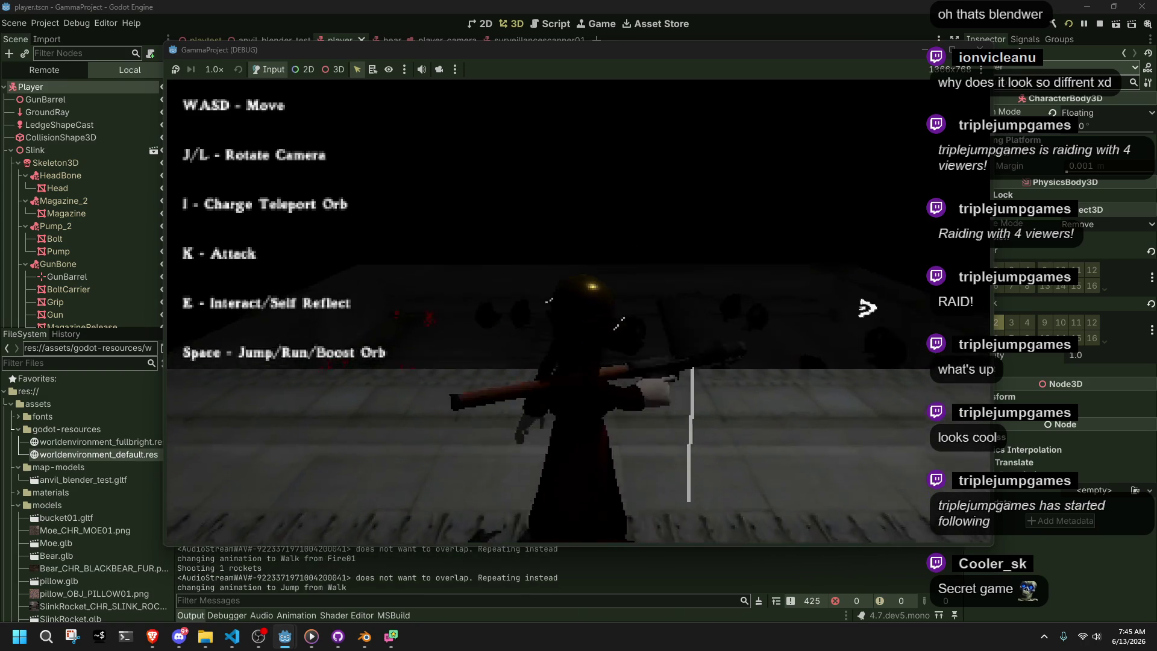
key("space")
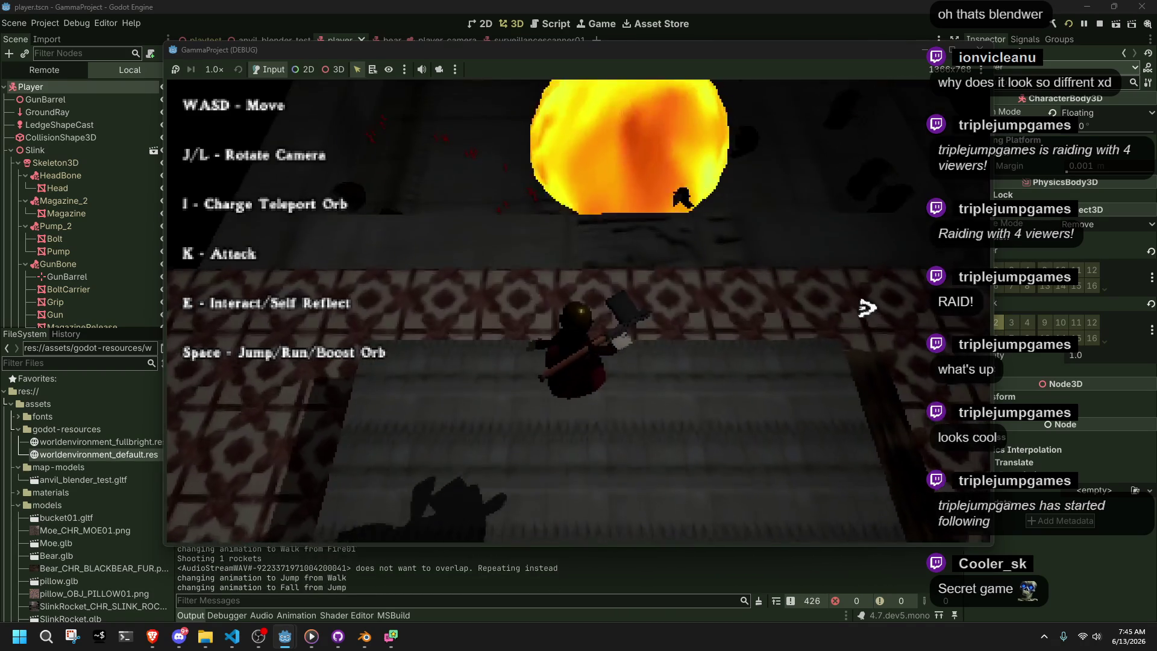
key("w")
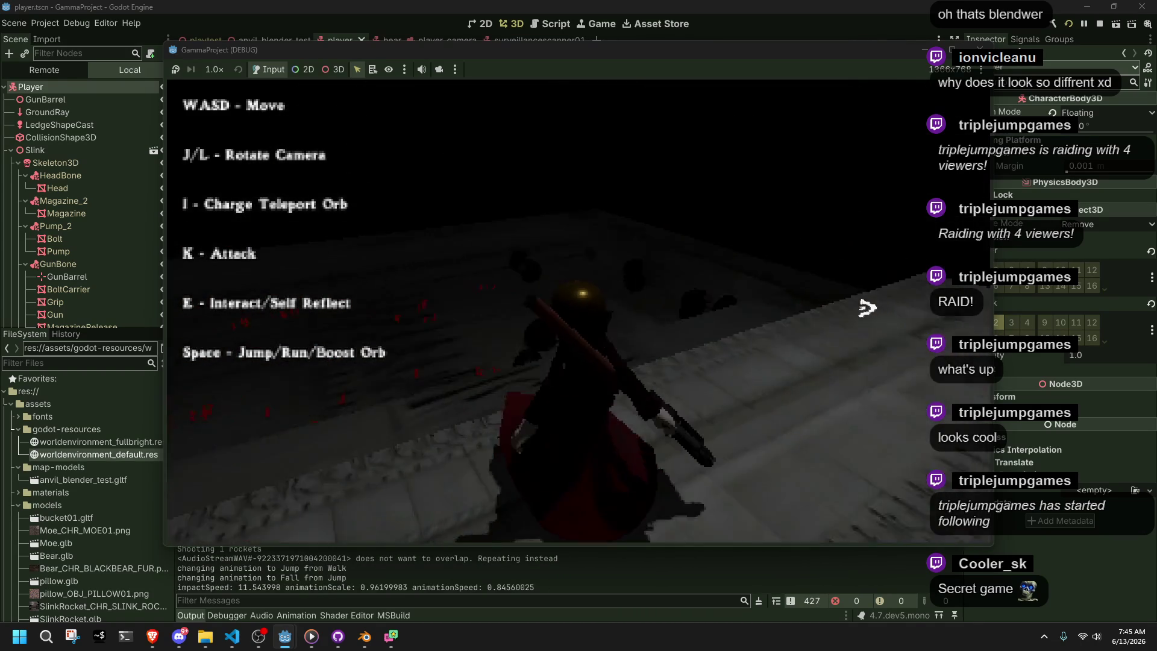
key("k")
key("k")
key("k")
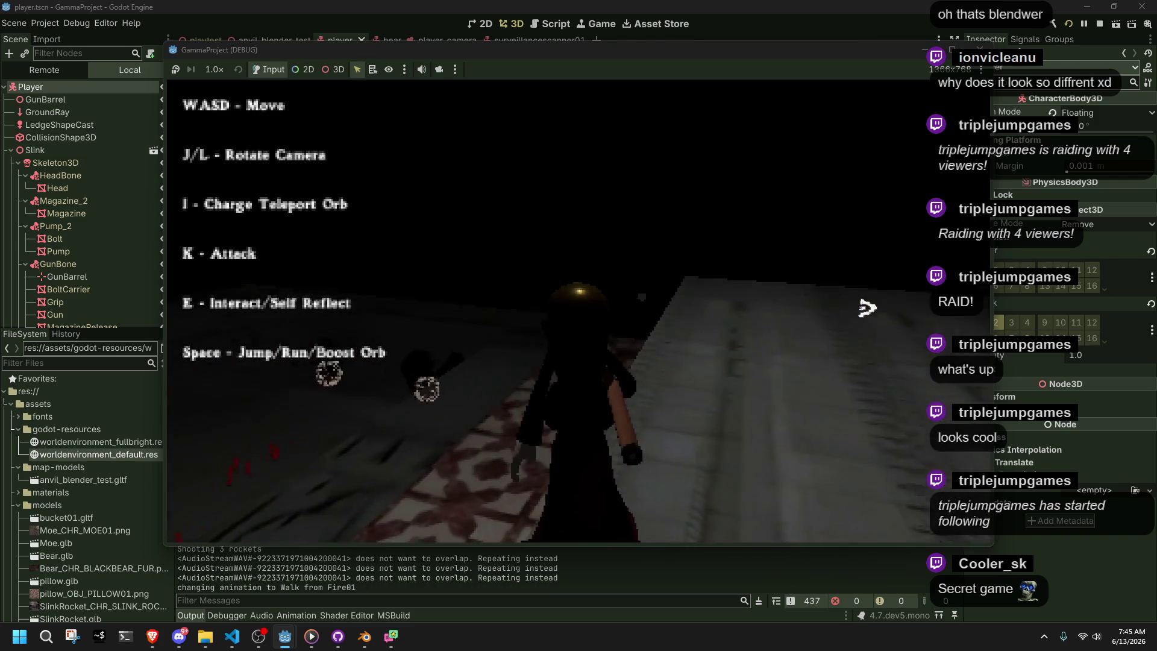
key("k")
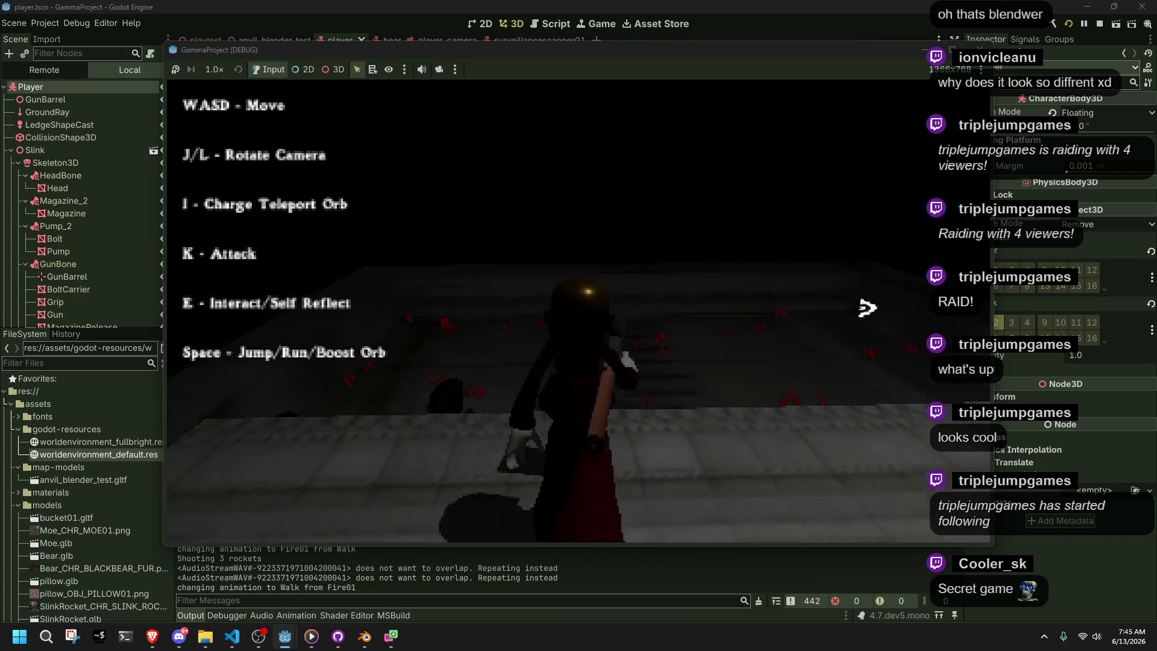
key("k")
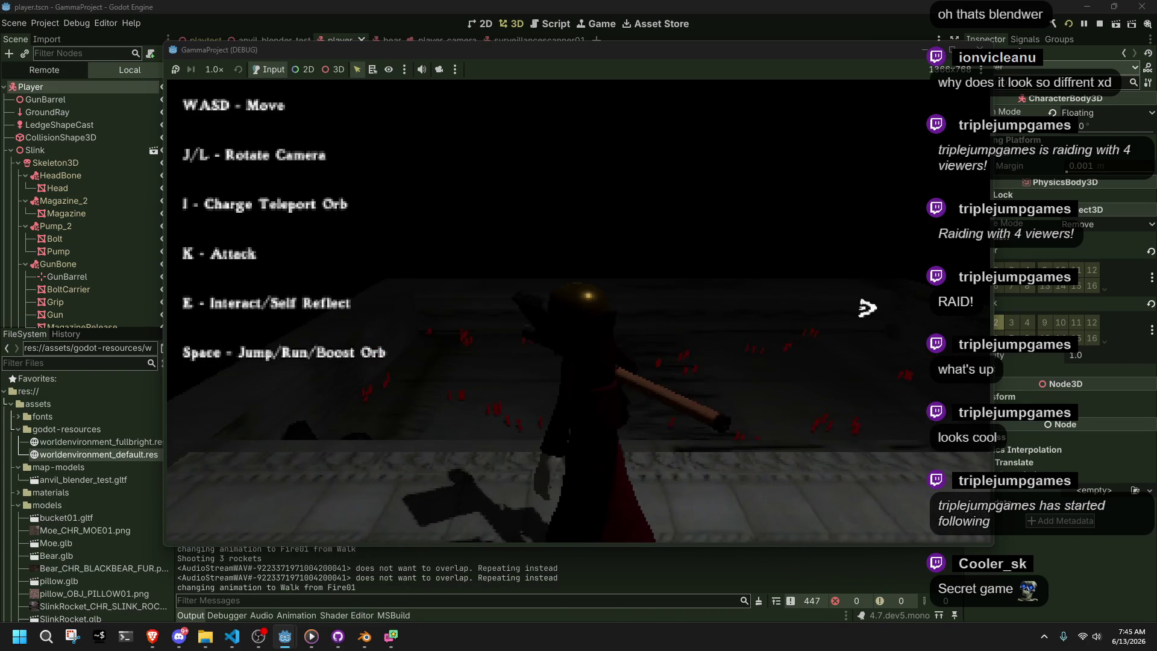
key("k")
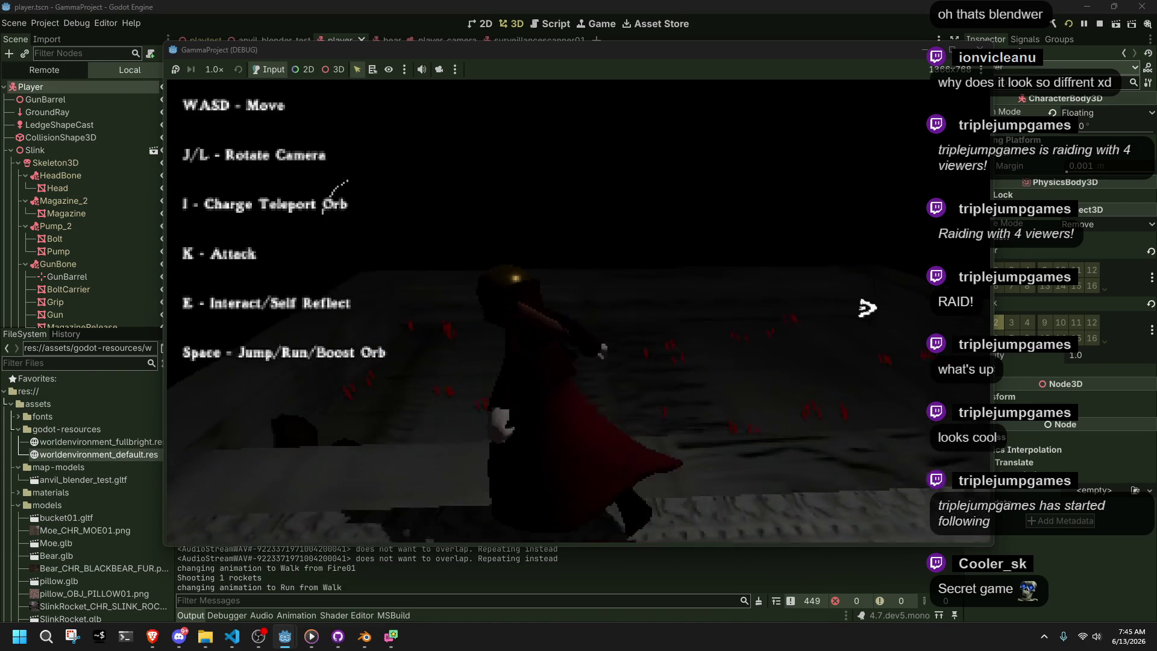
key("space")
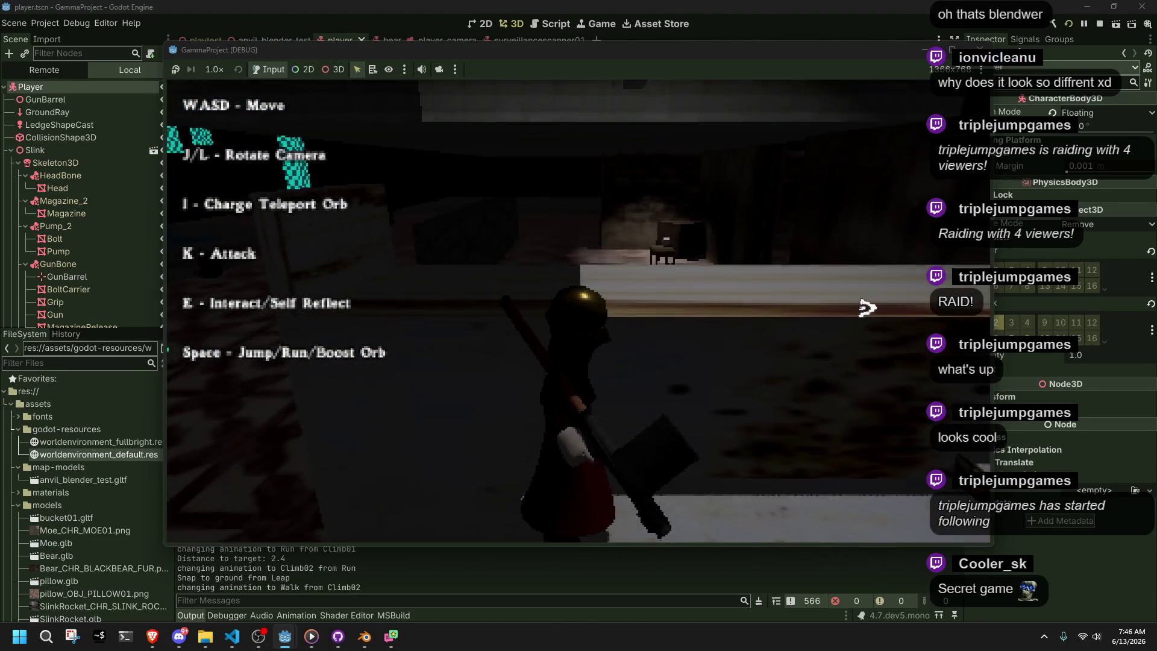
Stop the playtest with F8 to close the game window
key("F8")
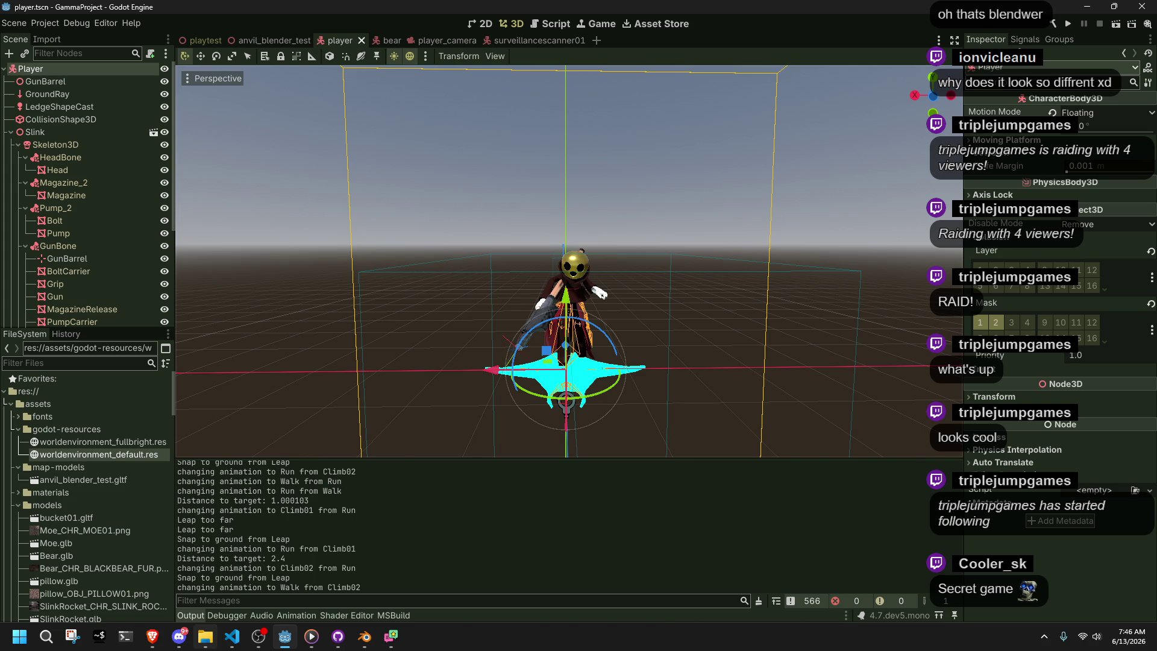
left_click(223, 646)
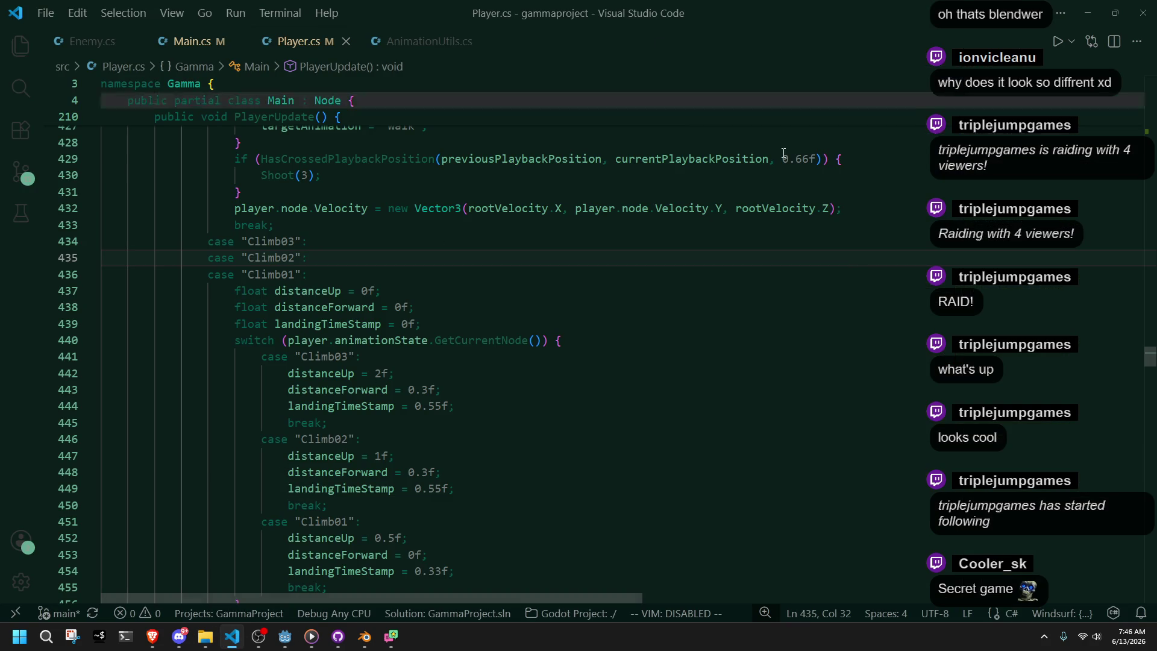
left_click(152, 636)
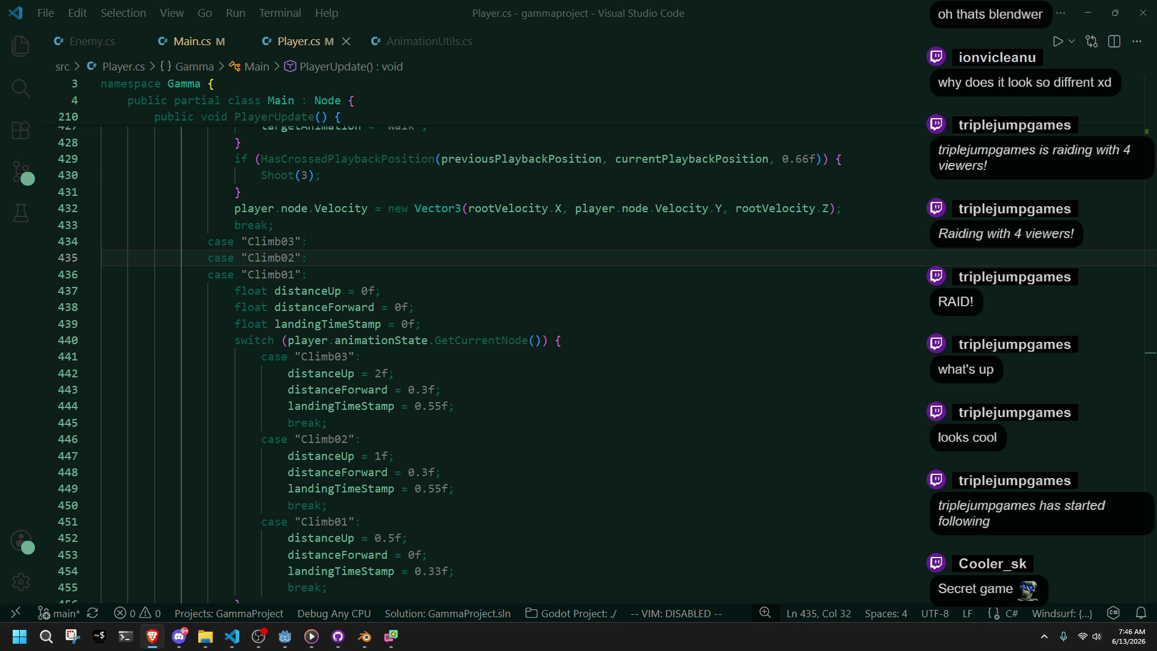
scroll(783, 543, "down", 10)
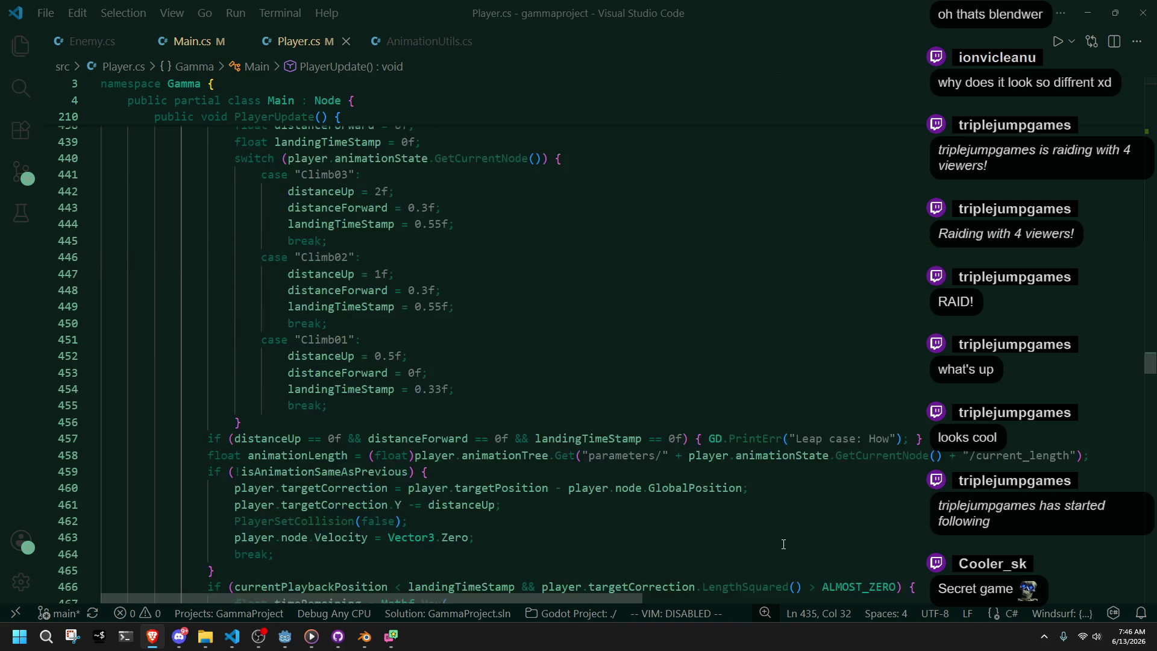
scroll(783, 543, "down", 1)
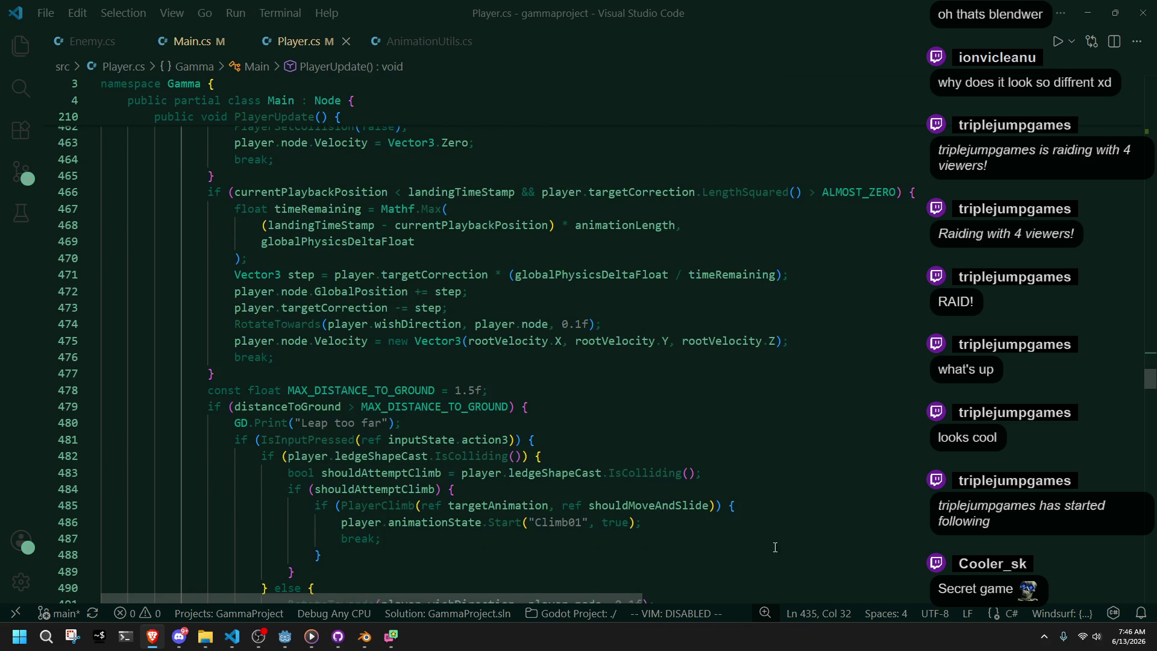
scroll(733, 496, "down", 2)
scroll(673, 451, "down", 1)
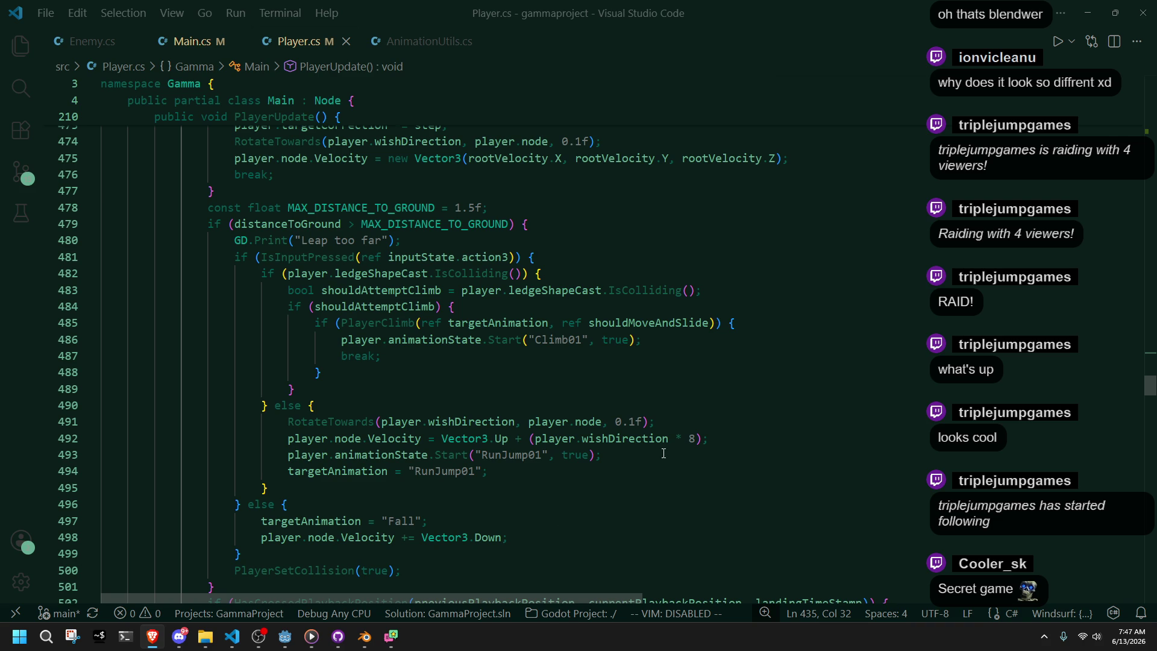
left_click(285, 637)
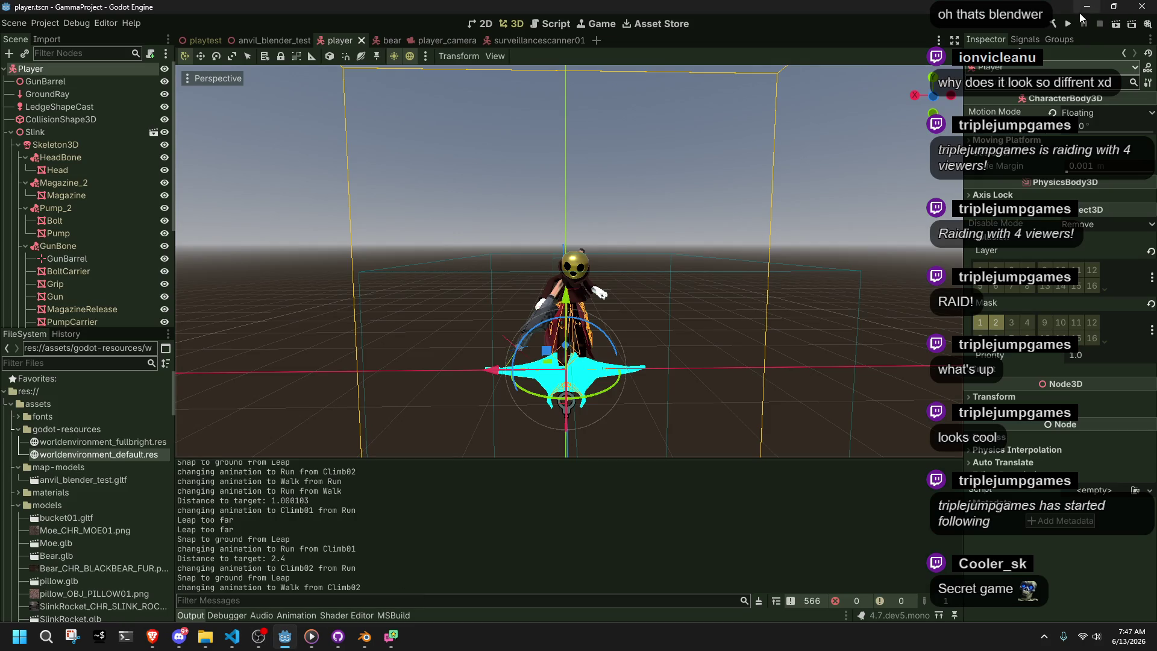
Relaunch the game and run Slink across the room, grabbing walls and climbing onto the white ledge
left_click(1072, 24)
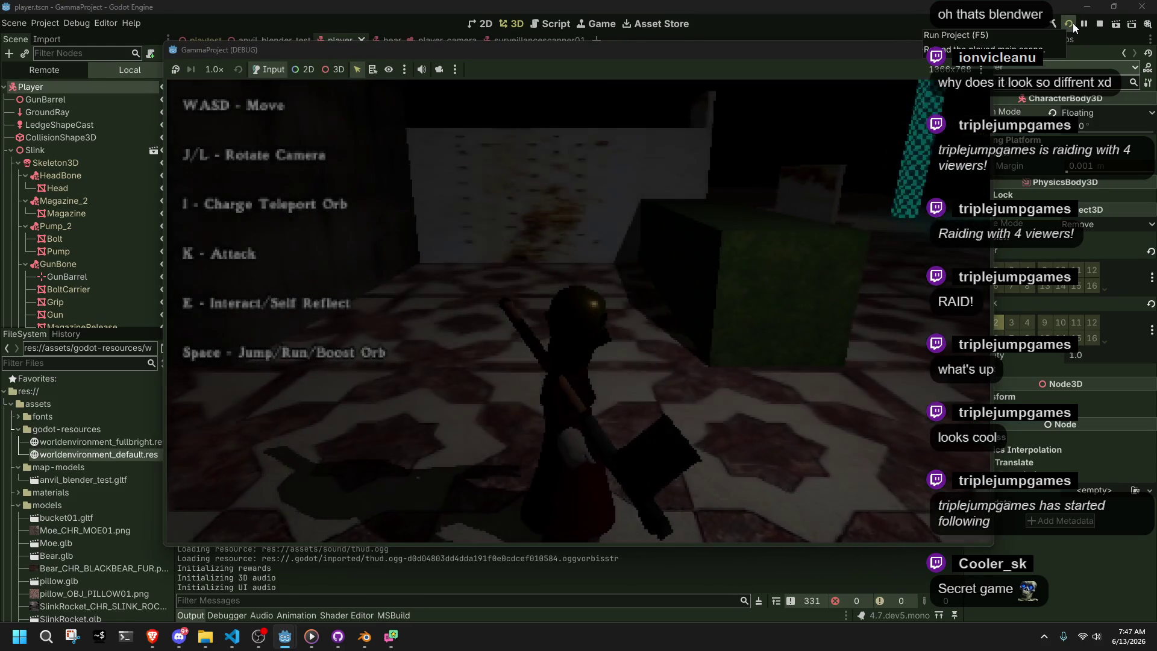
key("w")
key("l")
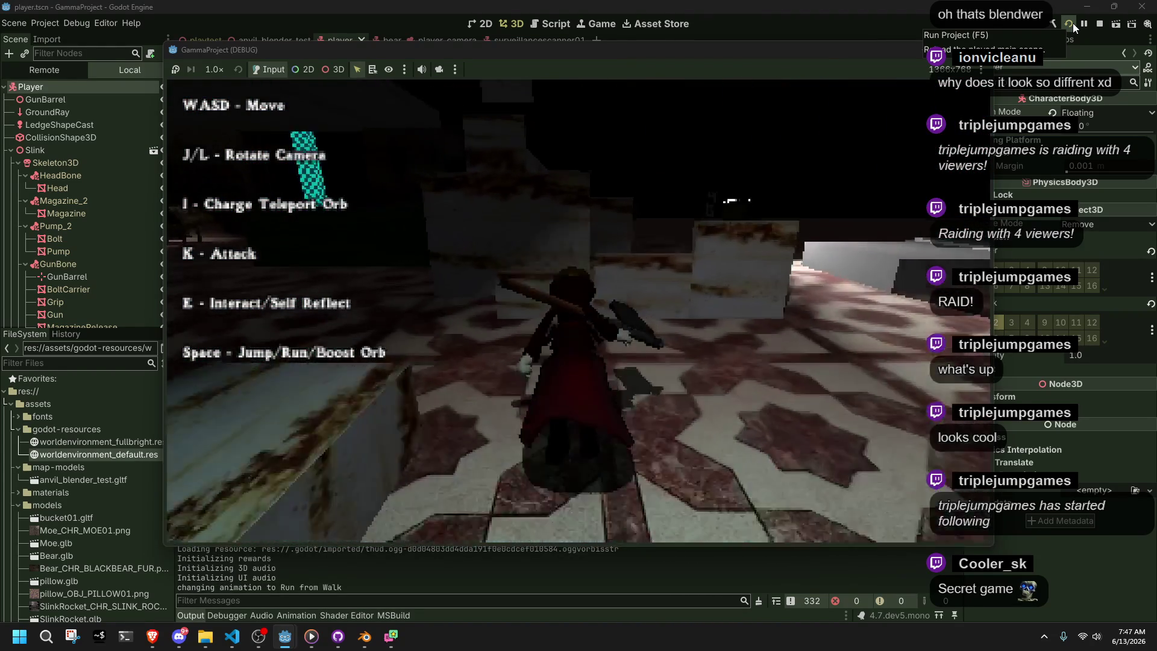
key("space")
key("w")
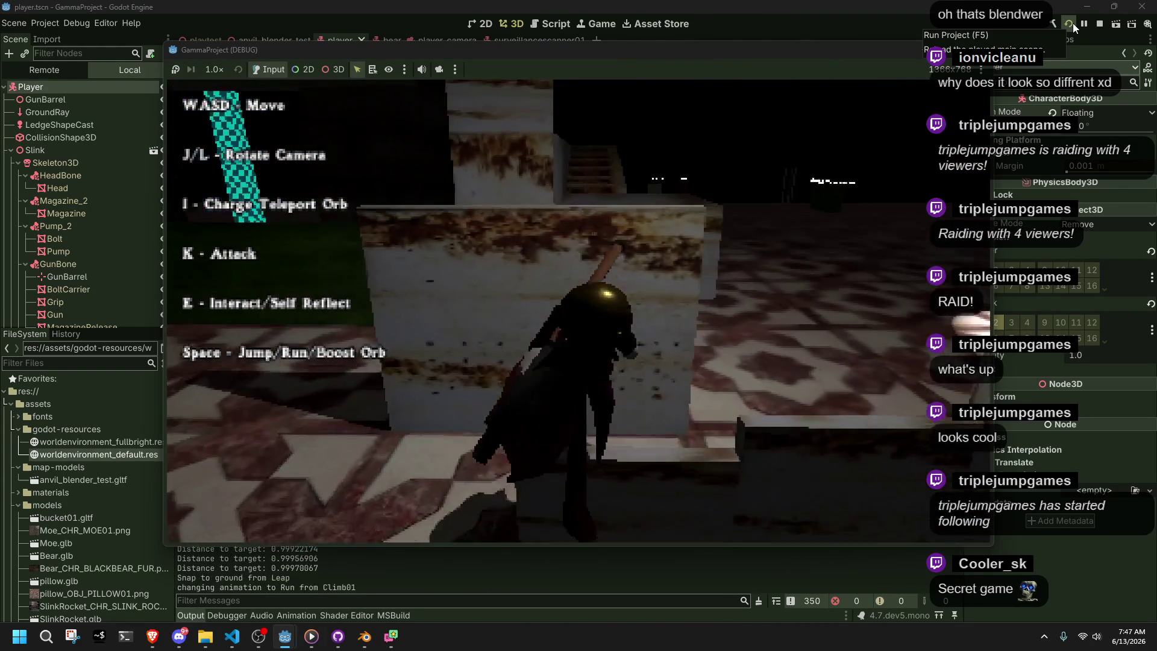
key("space")
key("a")
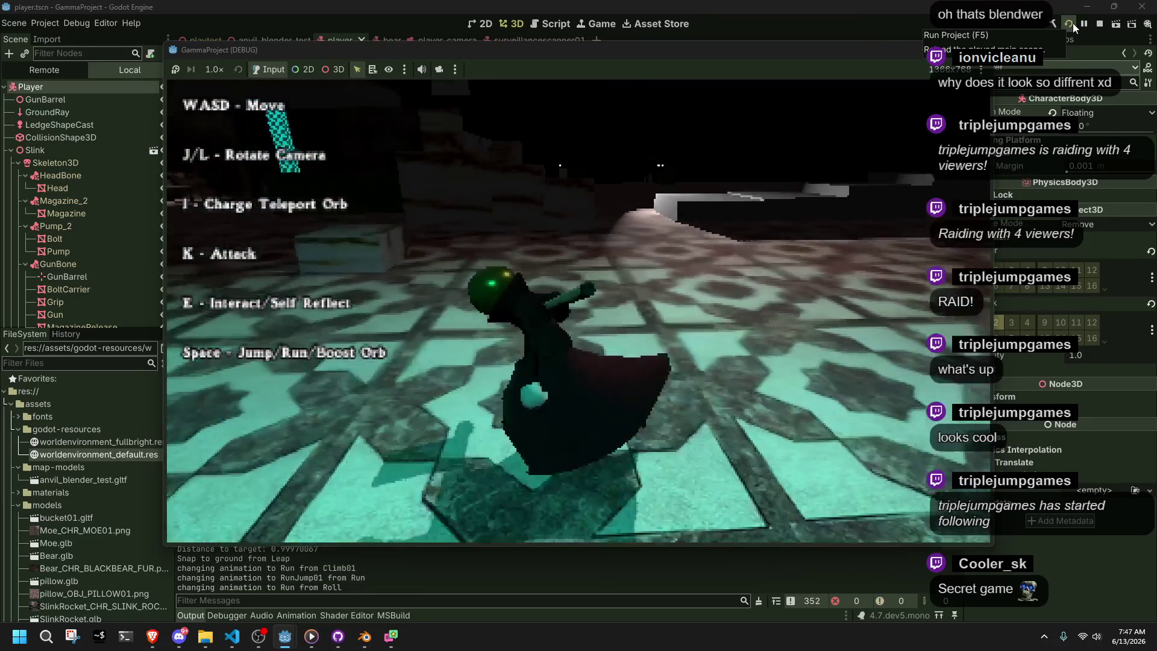
key("space")
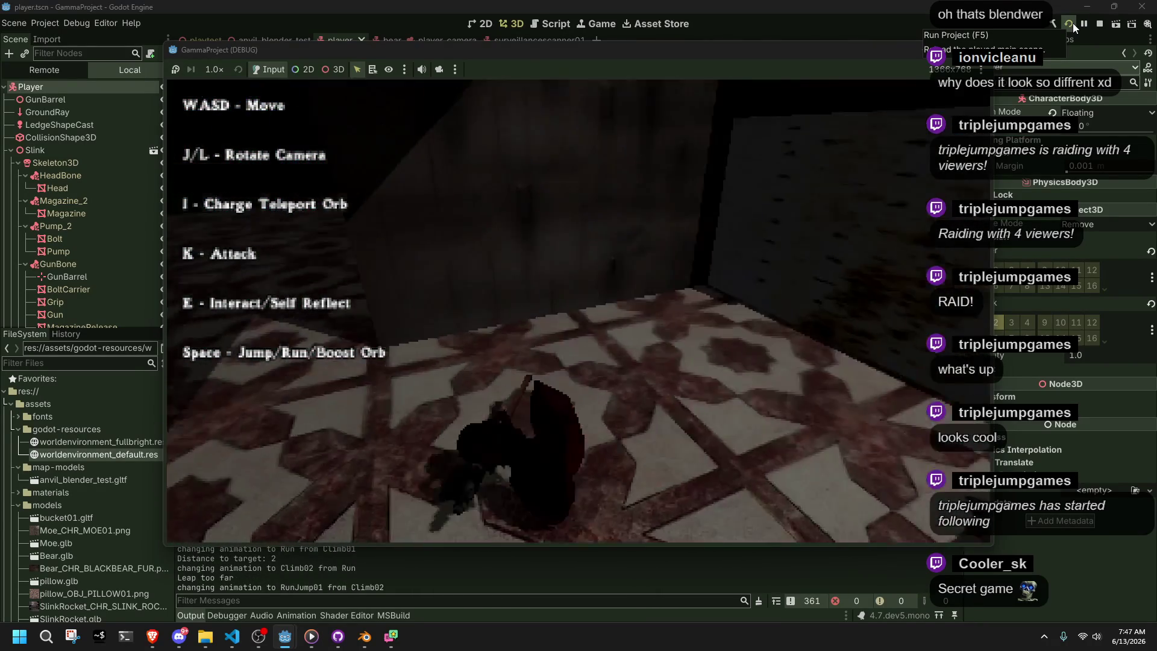
key("l")
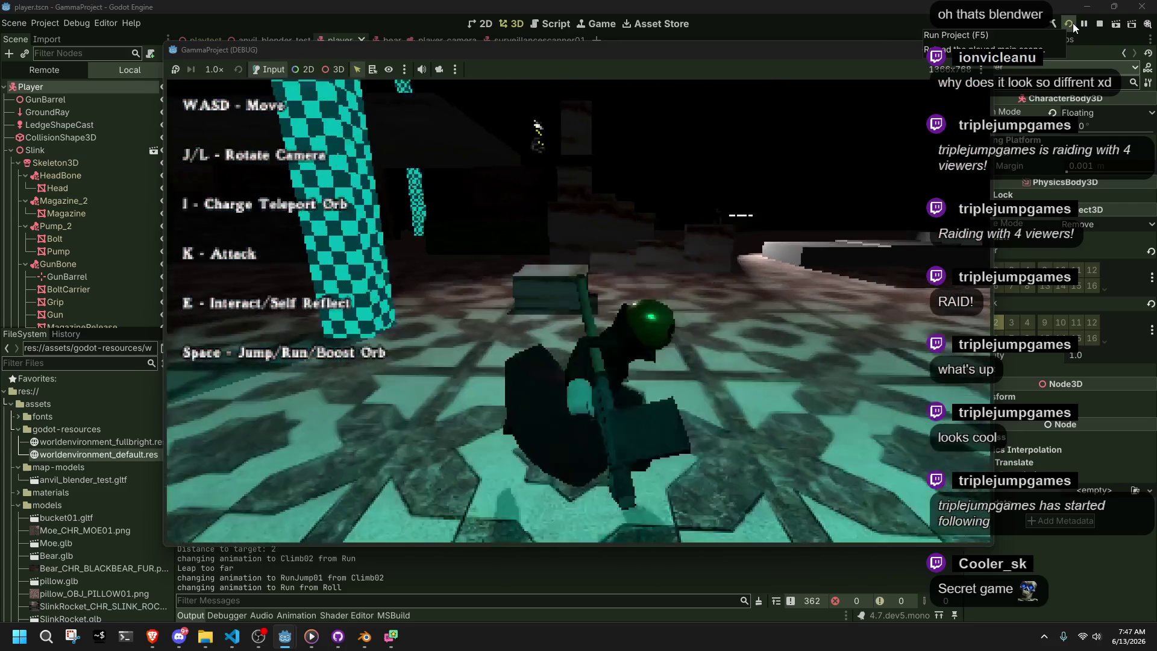
key("space")
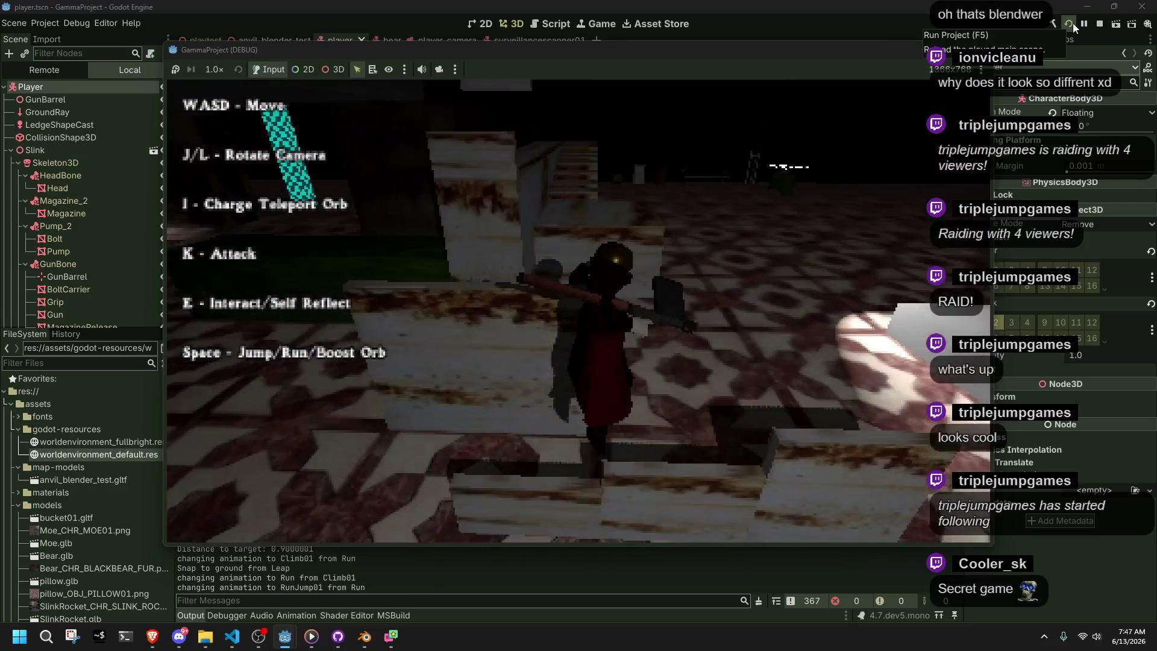
key("l")
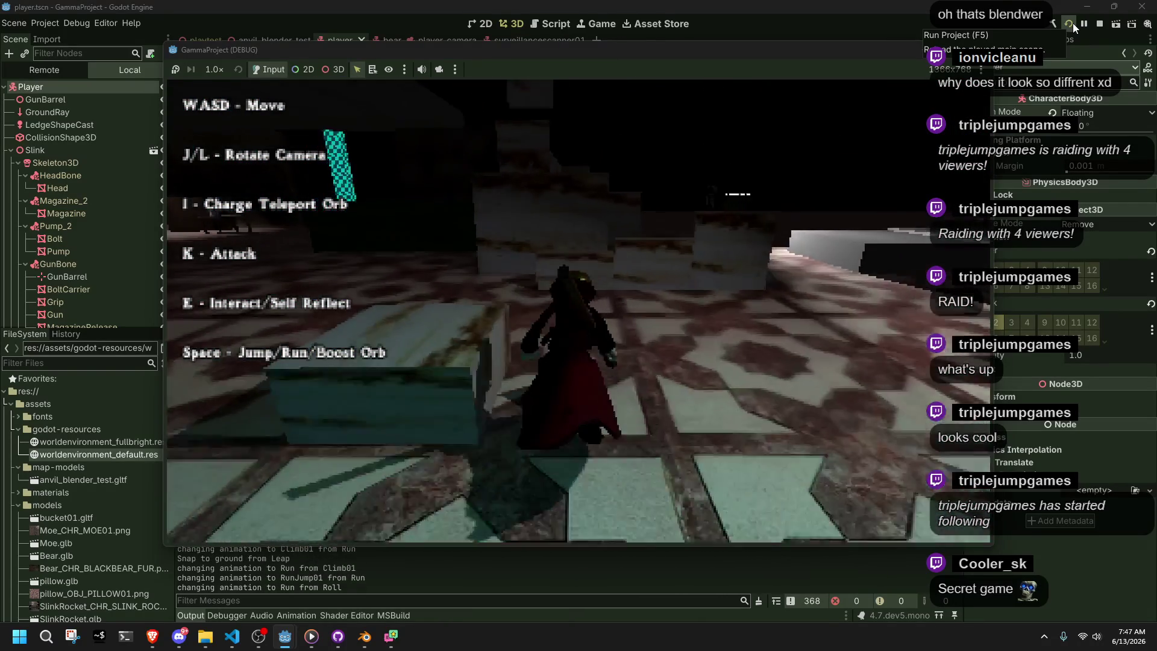
key("w")
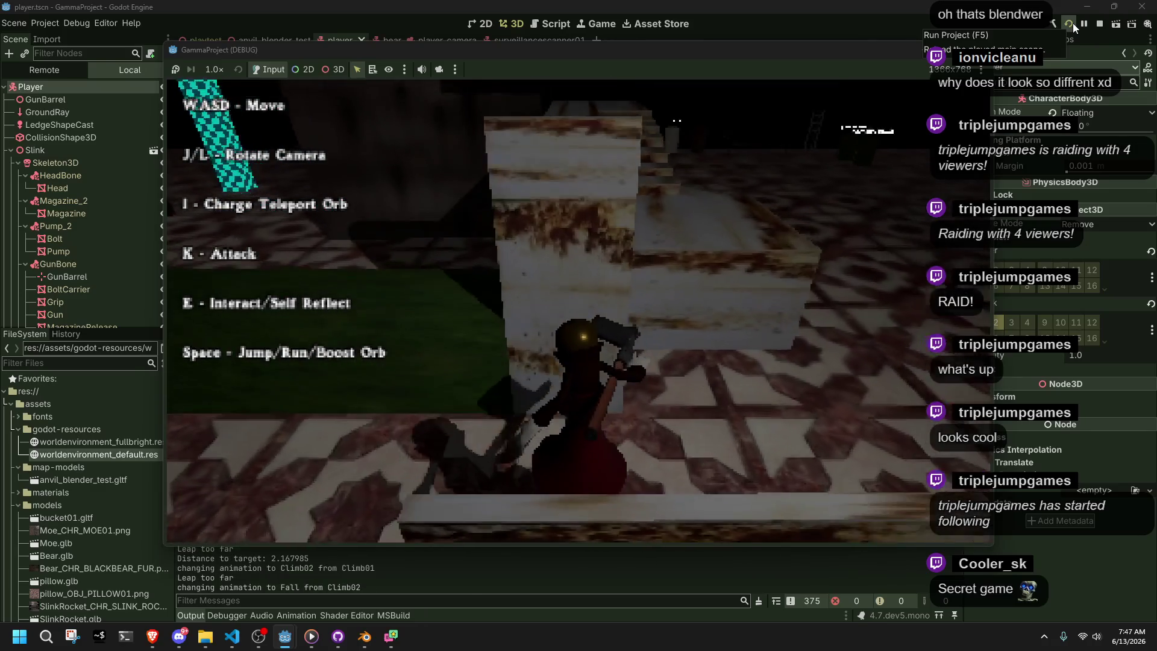
Climb and jump off walls, head for the checkered pillar and white blocks, then roll along the ledge
key("l")
key("w")
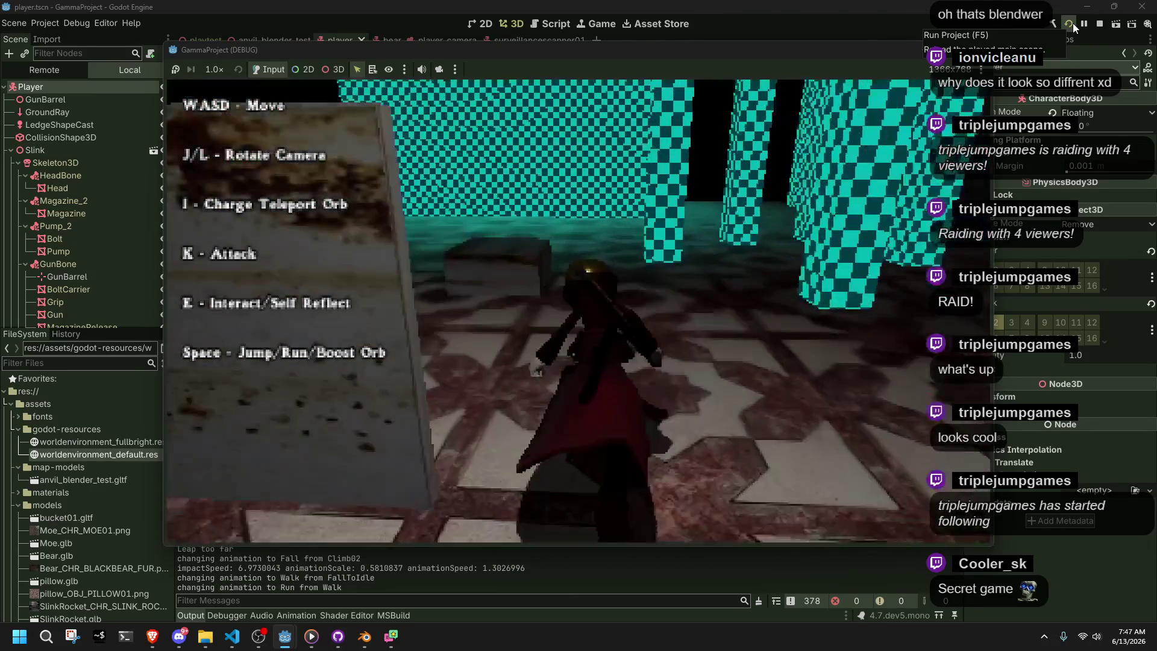
key("j")
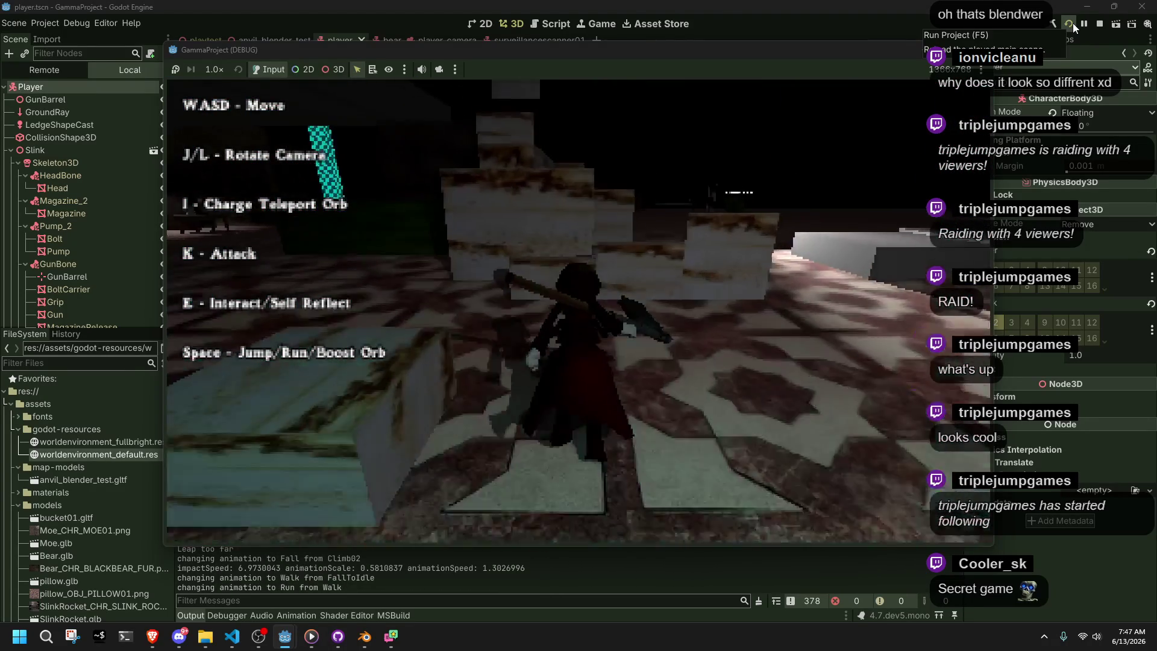
key("space")
key("w")
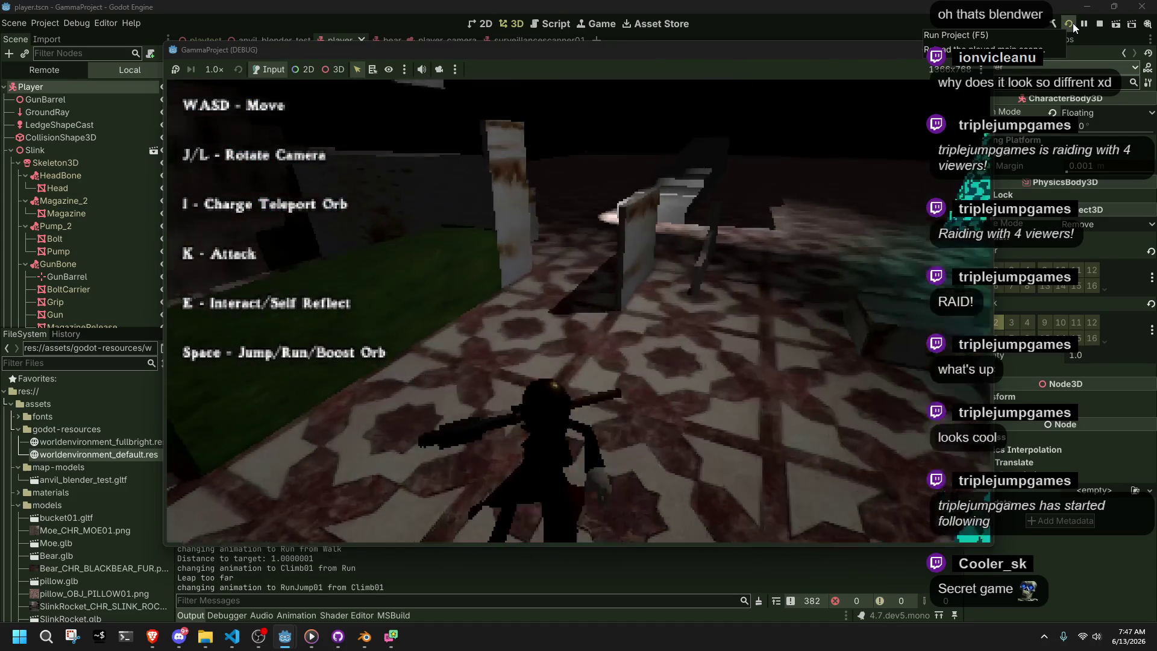
key("s")
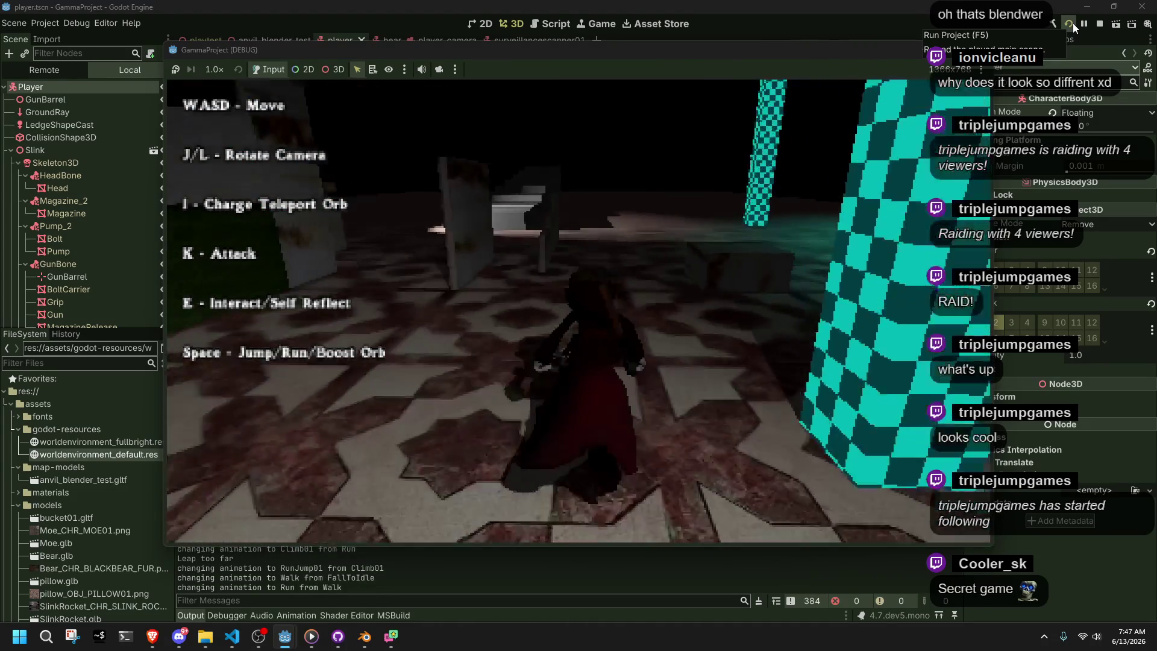
key("w")
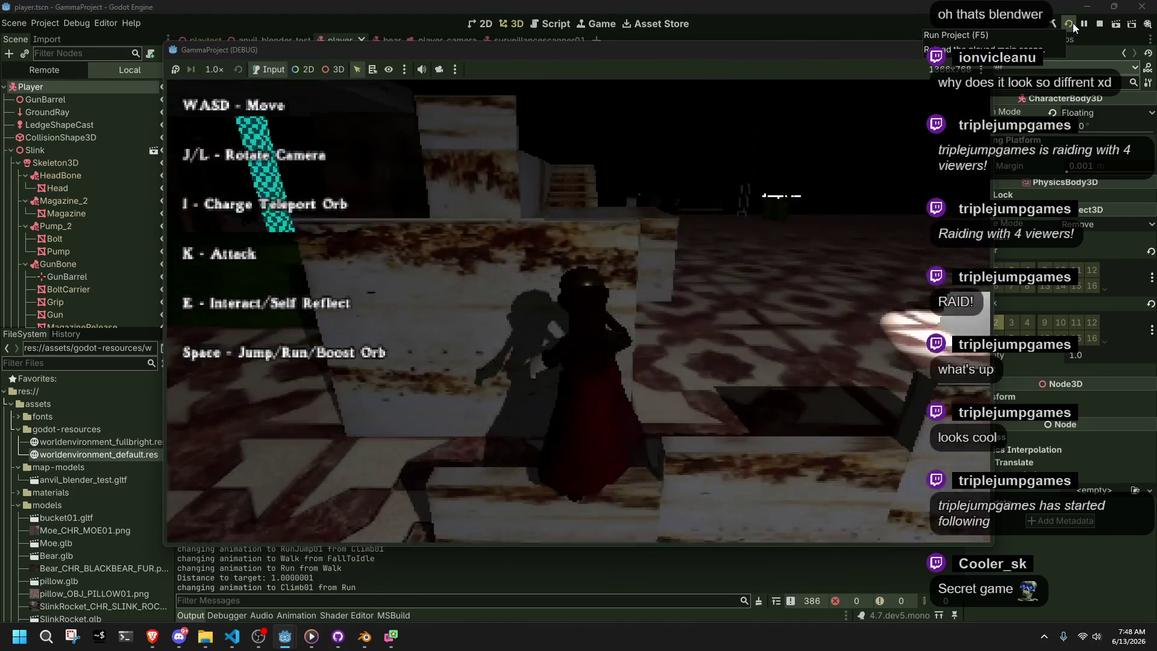
key("space")
key("space")
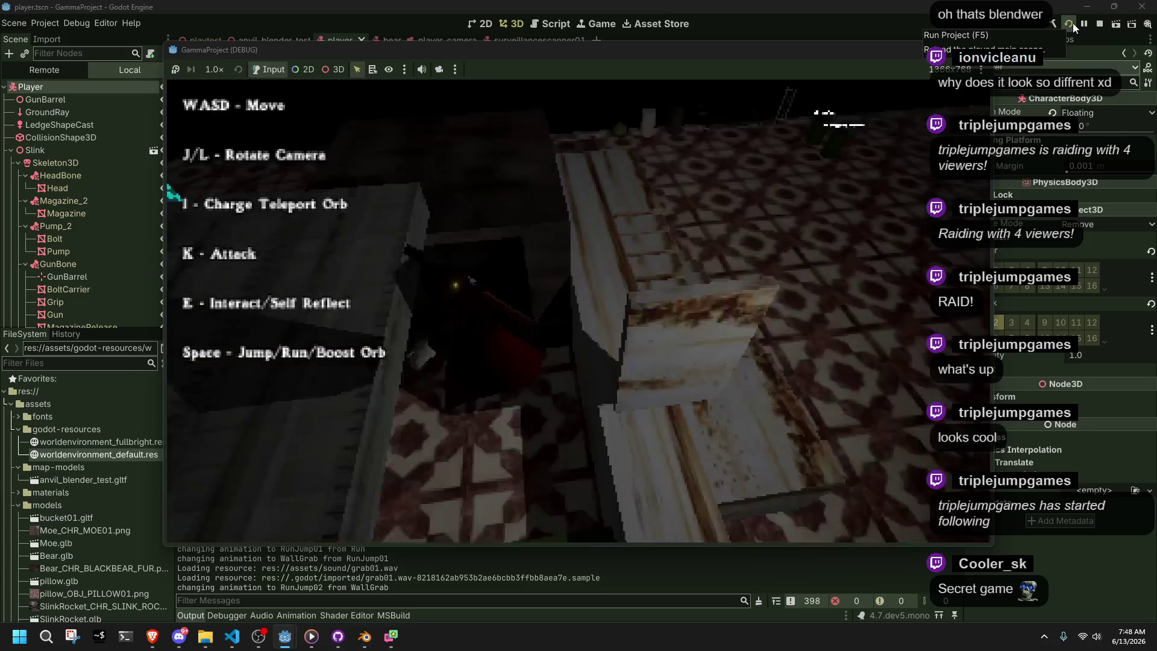
key("w")
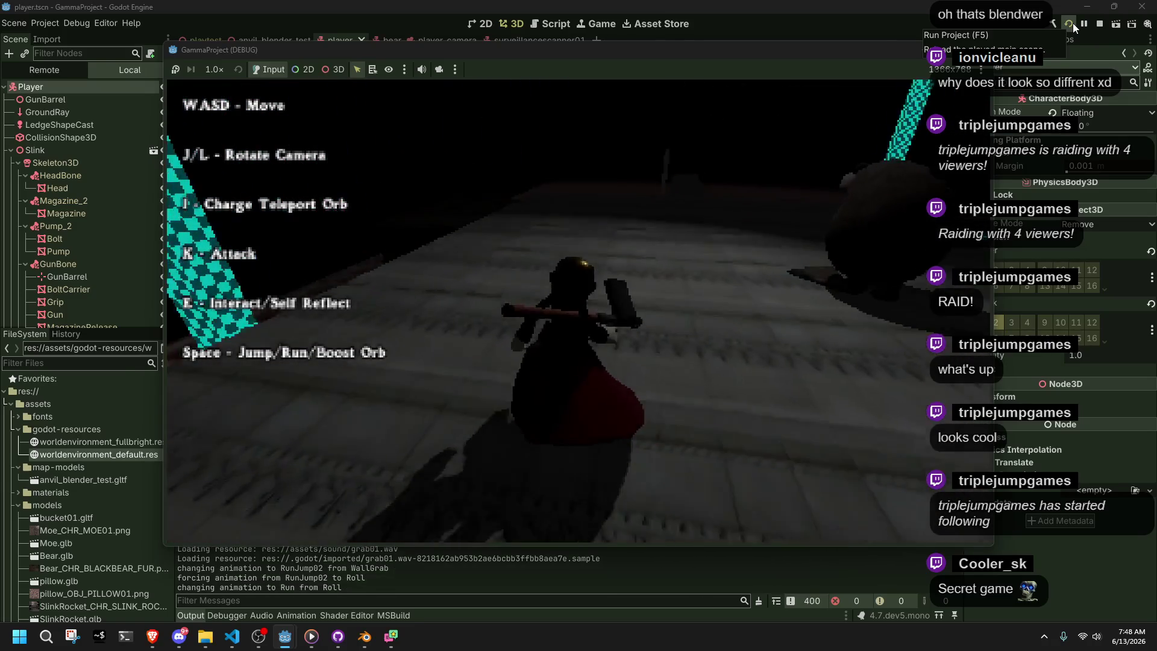
key("w")
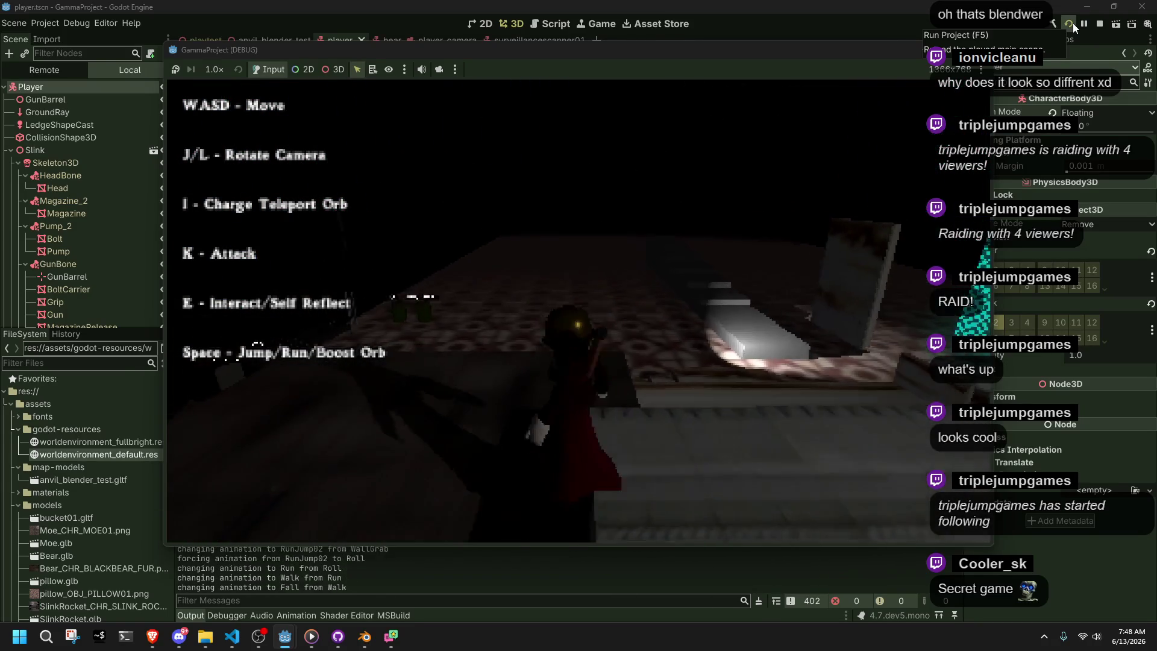
key("w")
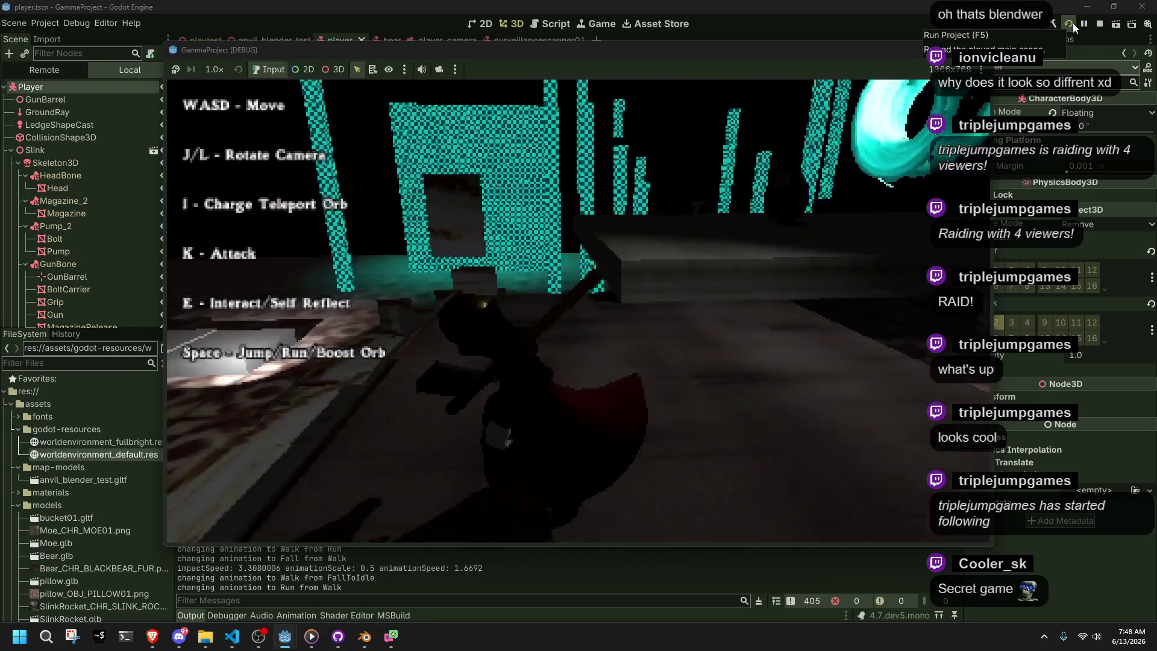
key("w")
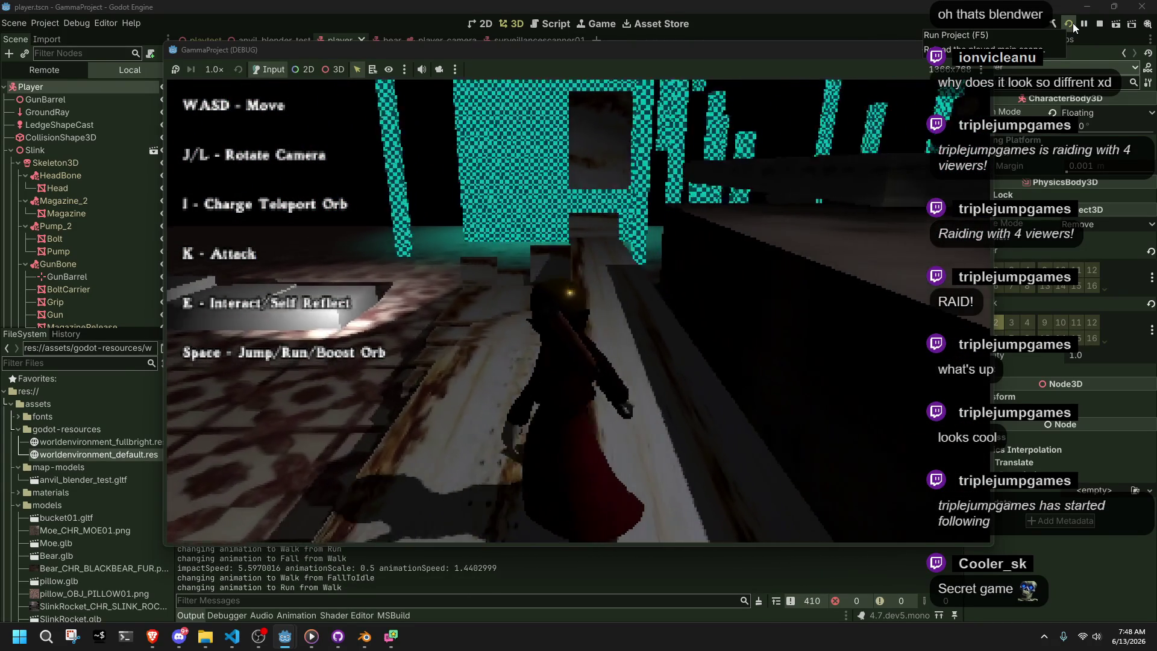
Run across the teal-tiled floor, climb a ledge among checkered pillars, then wall-grab, jump off and roll
key("w")
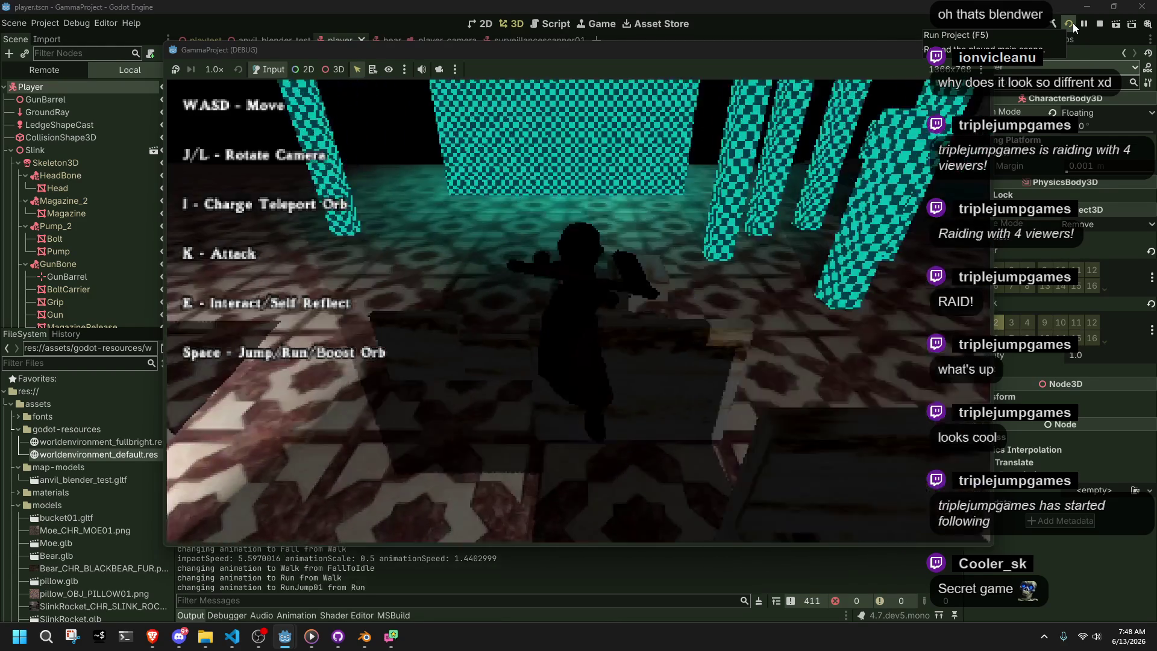
key("space")
key("w")
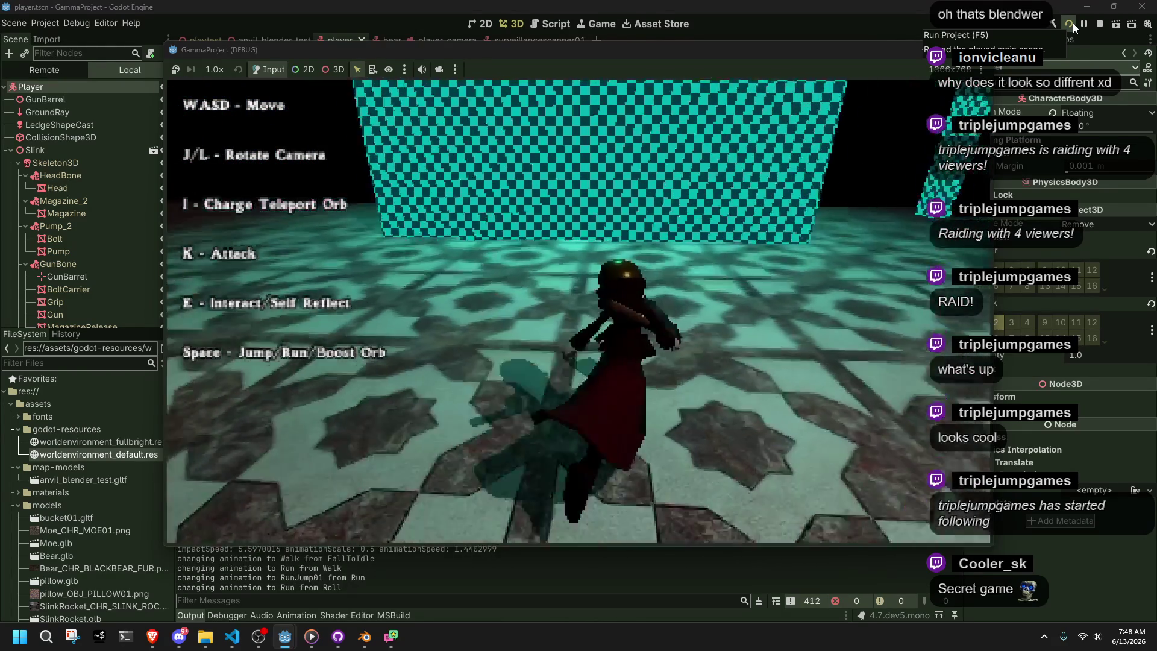
key("w")
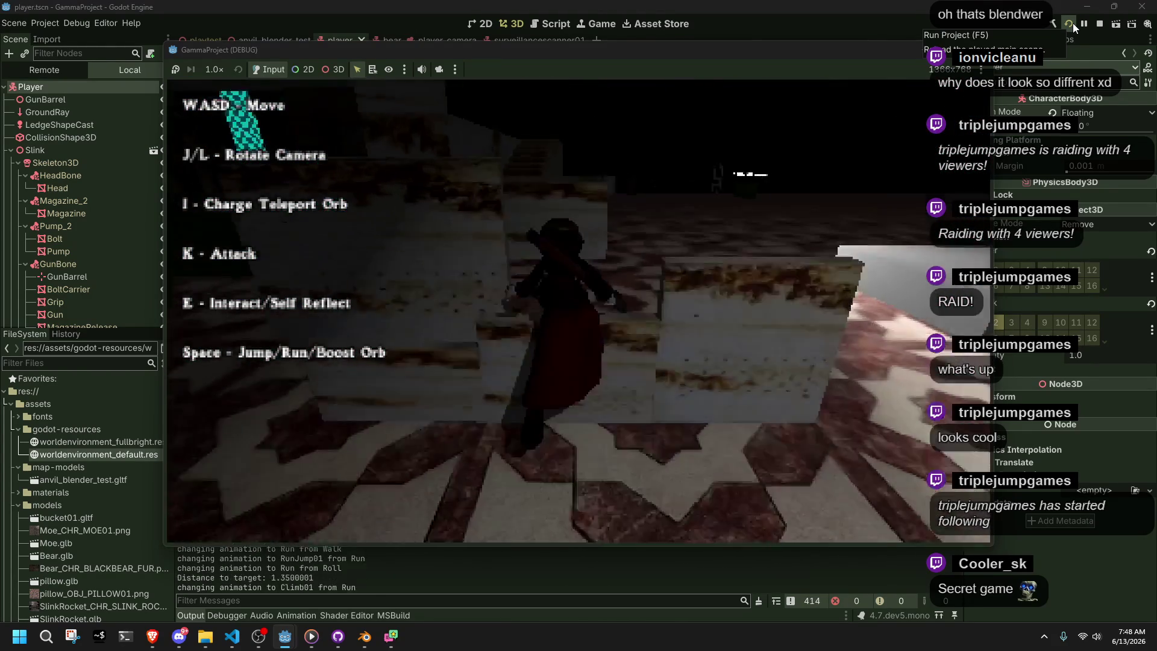
key("w")
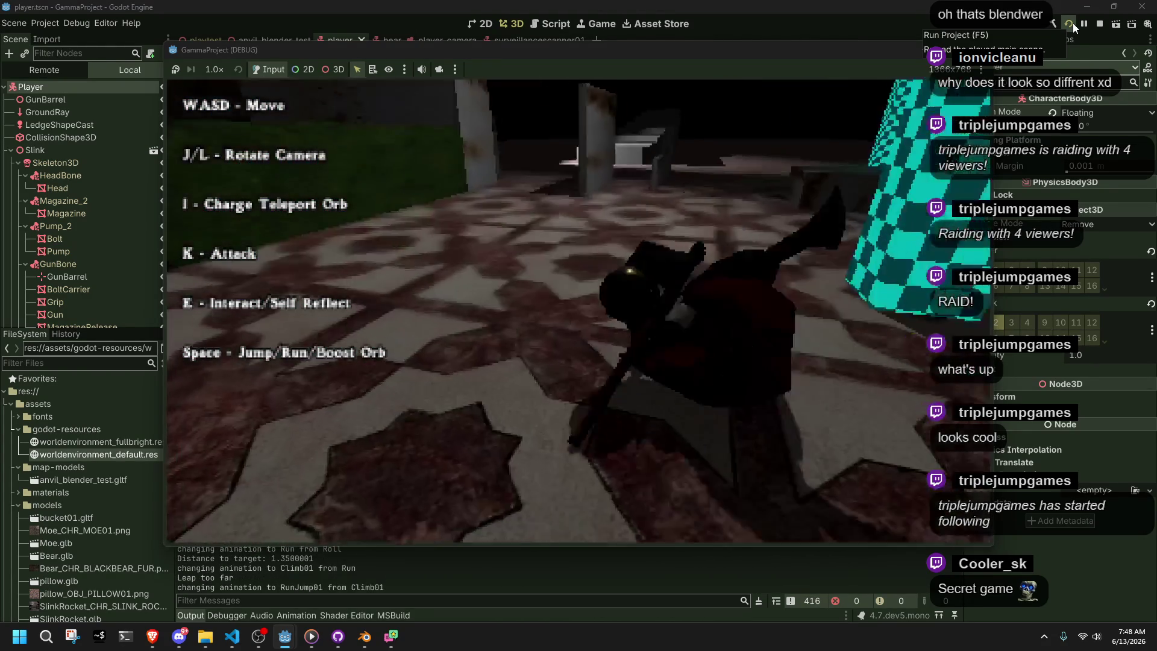
key("w")
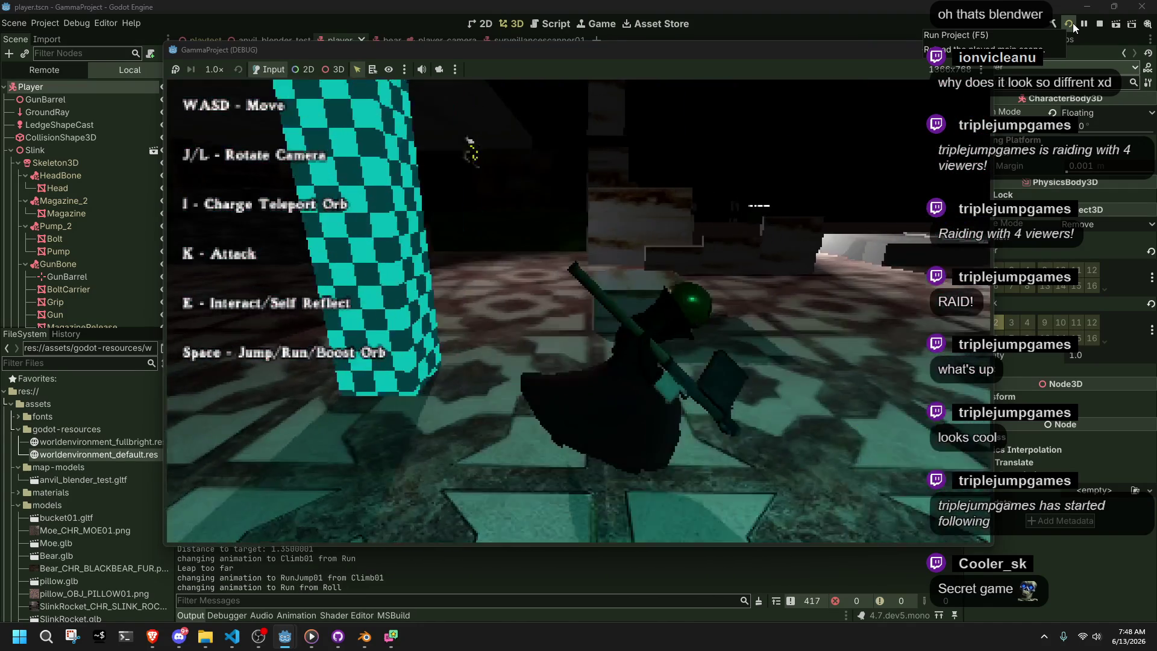
key("w")
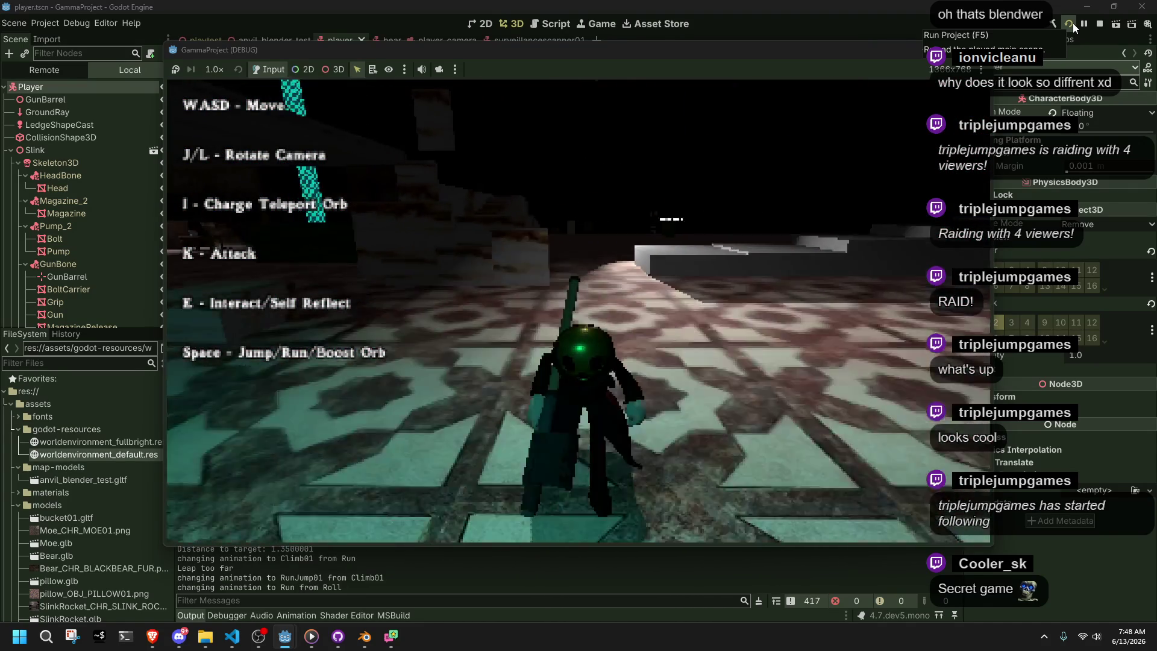
key("w")
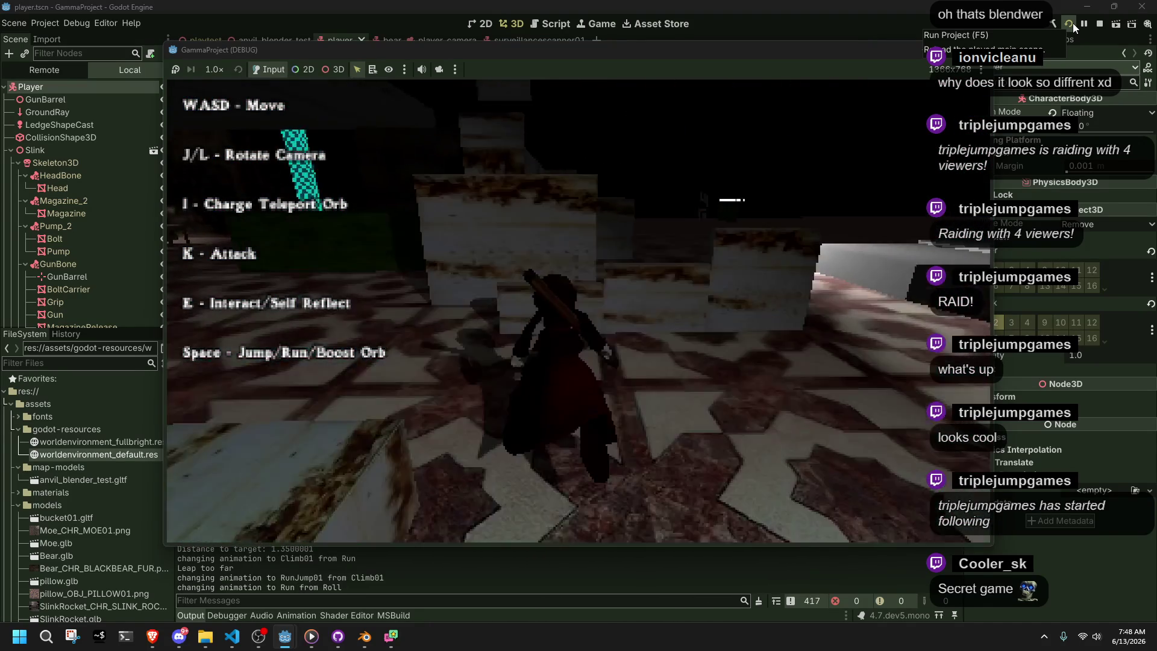
key("w")
key("space")
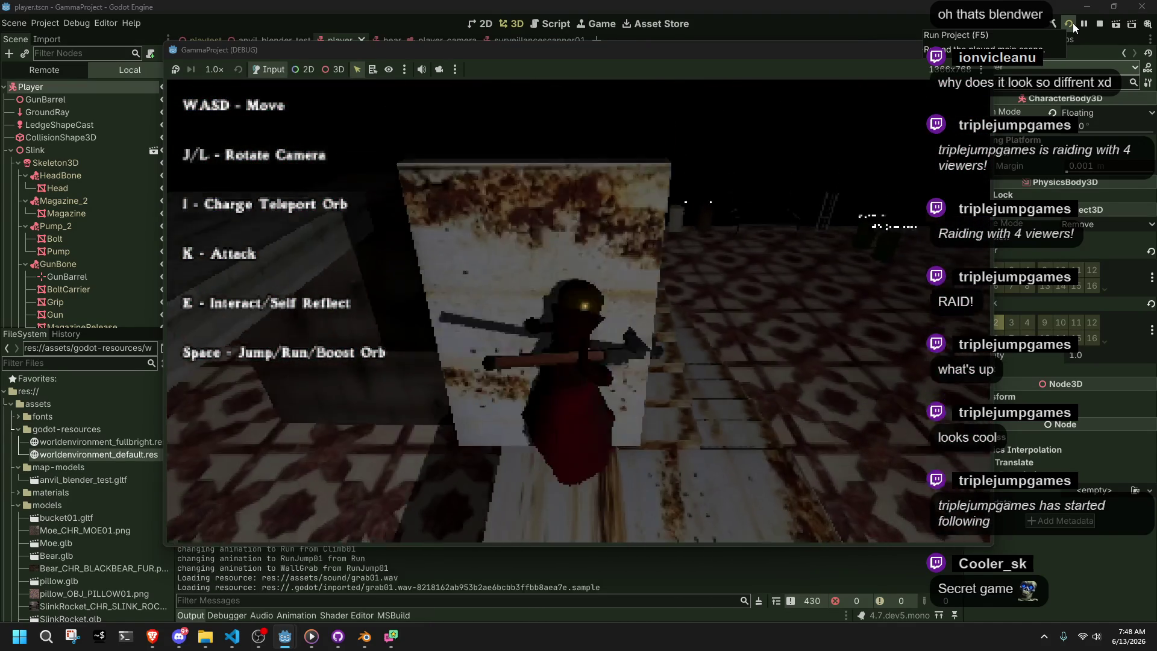
key("space")
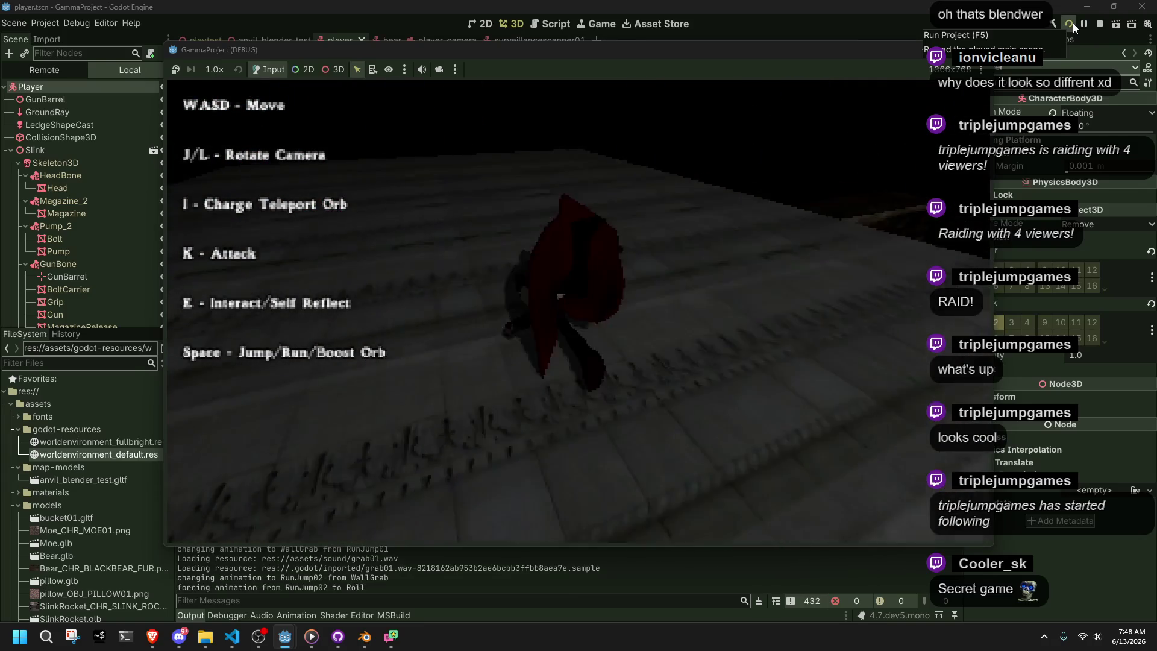
key("w")
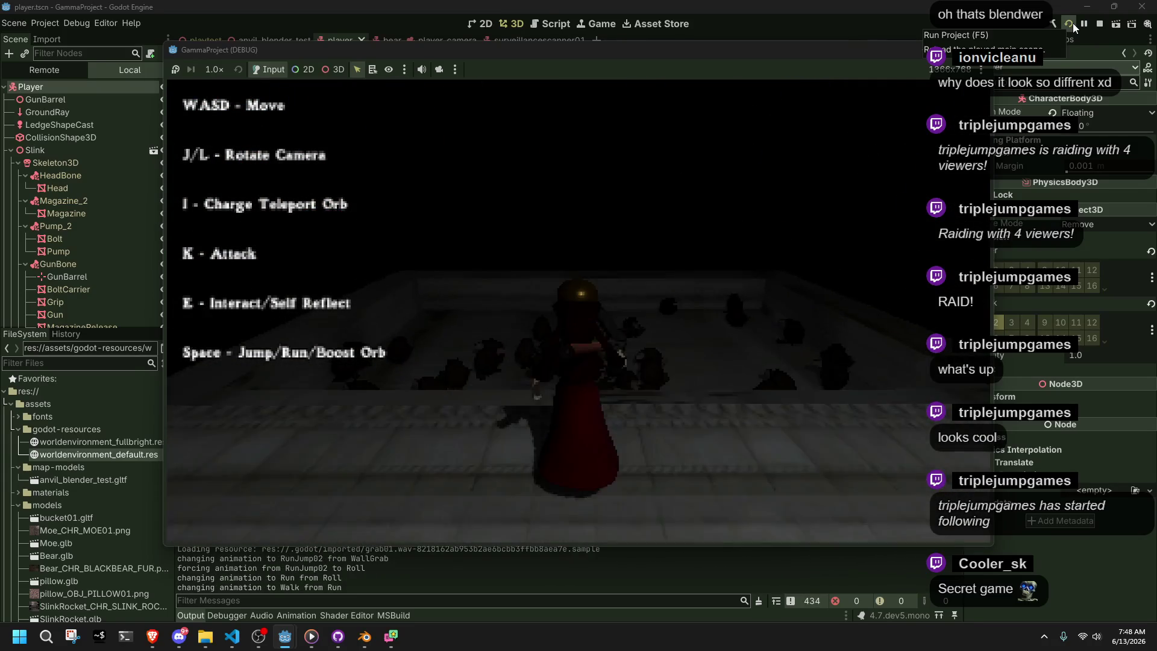
Fire rockets, jump, then turn and walk Slink forward onto the tiled floor
key("k")
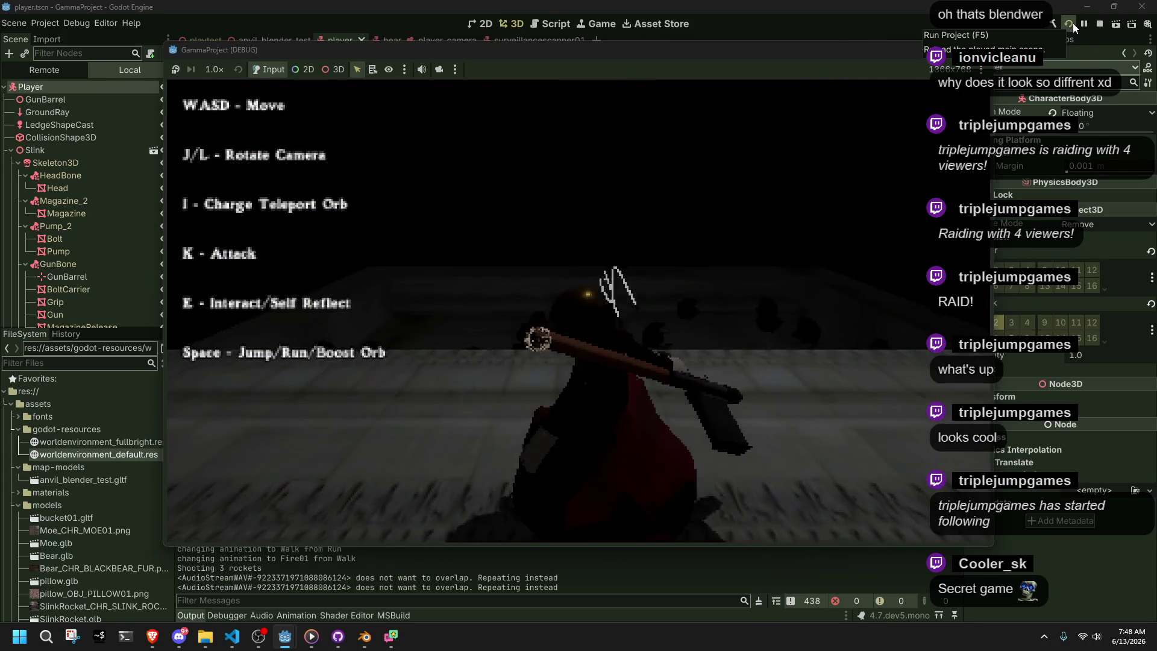
key("space")
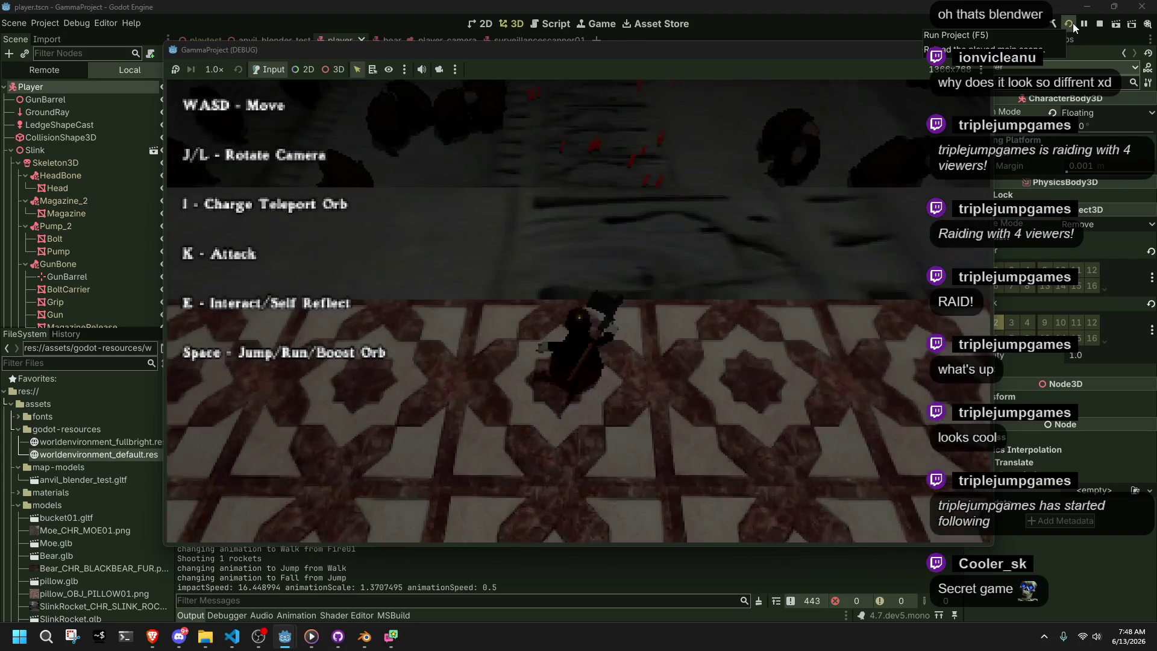
key("w")
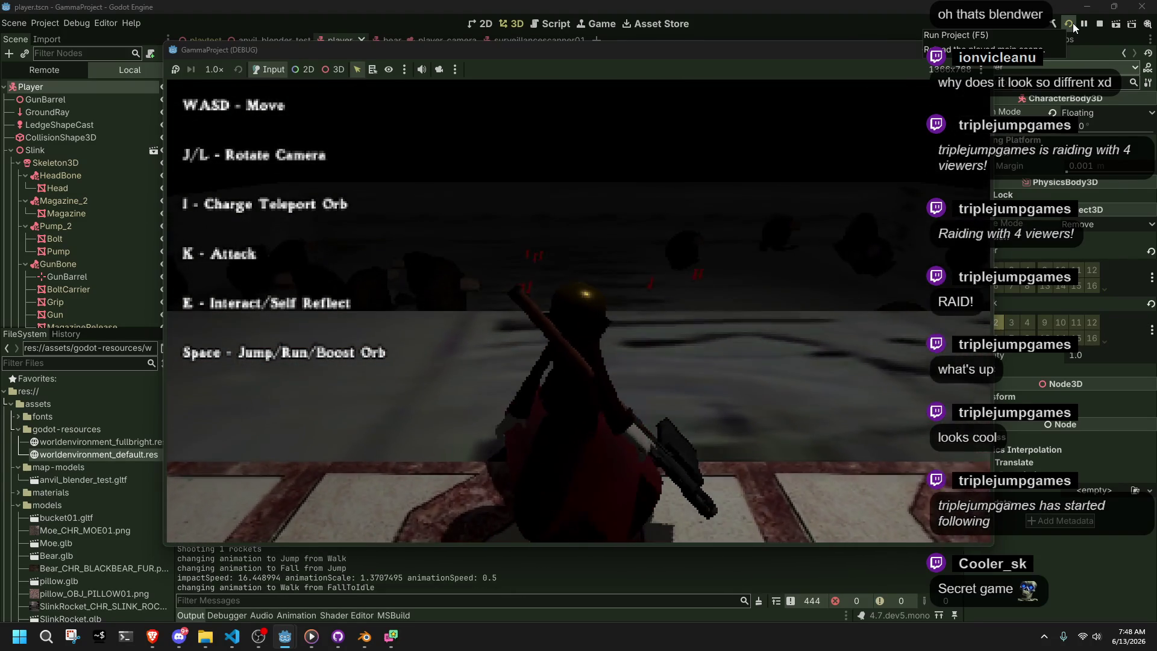
key("a")
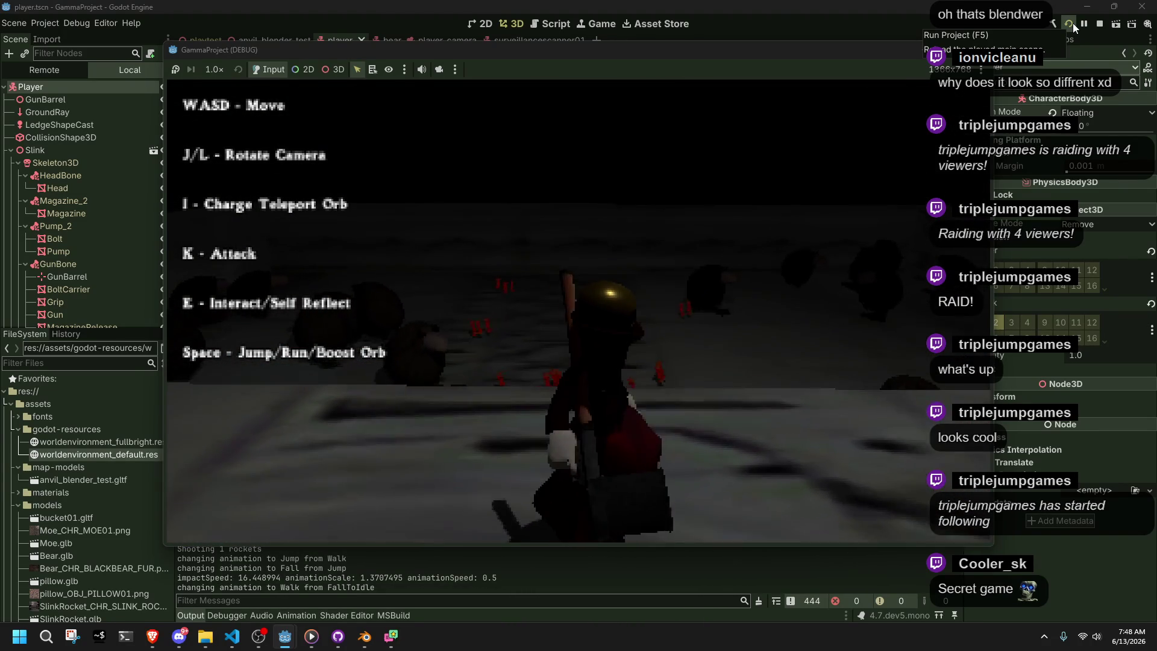
key("a")
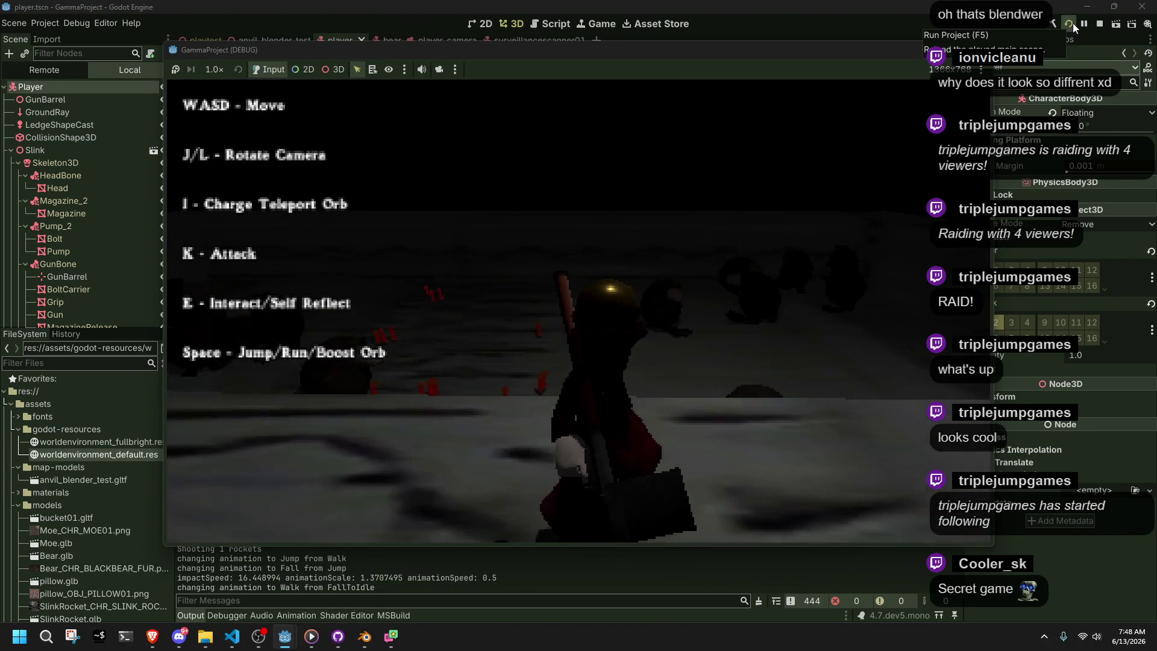
key("w")
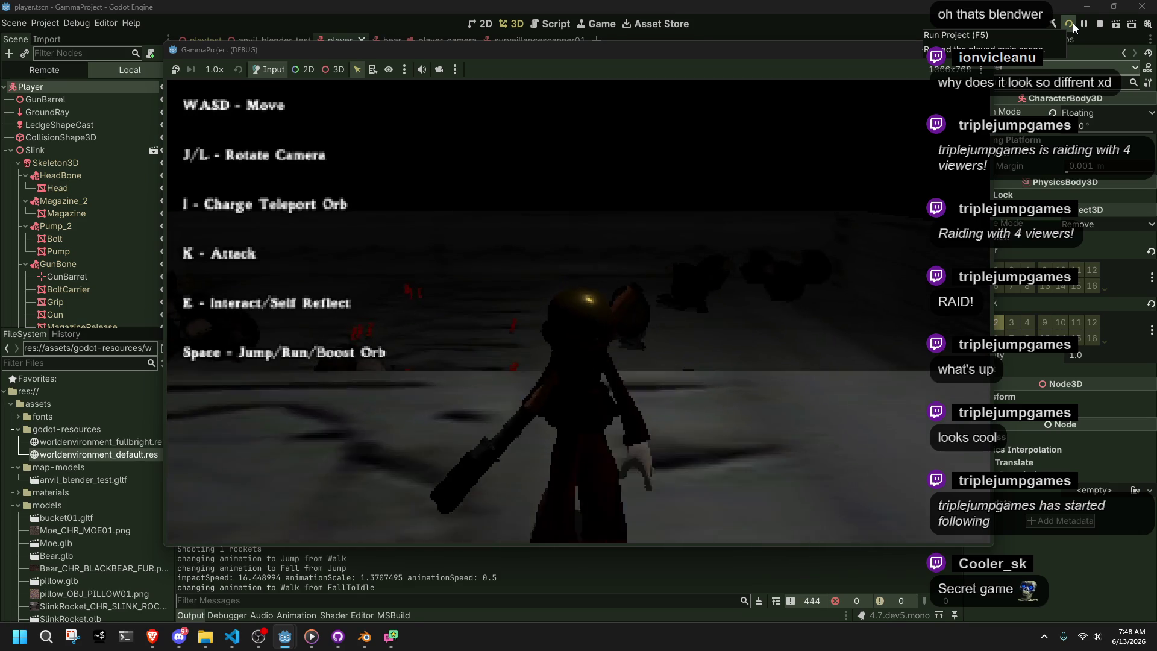
key("w")
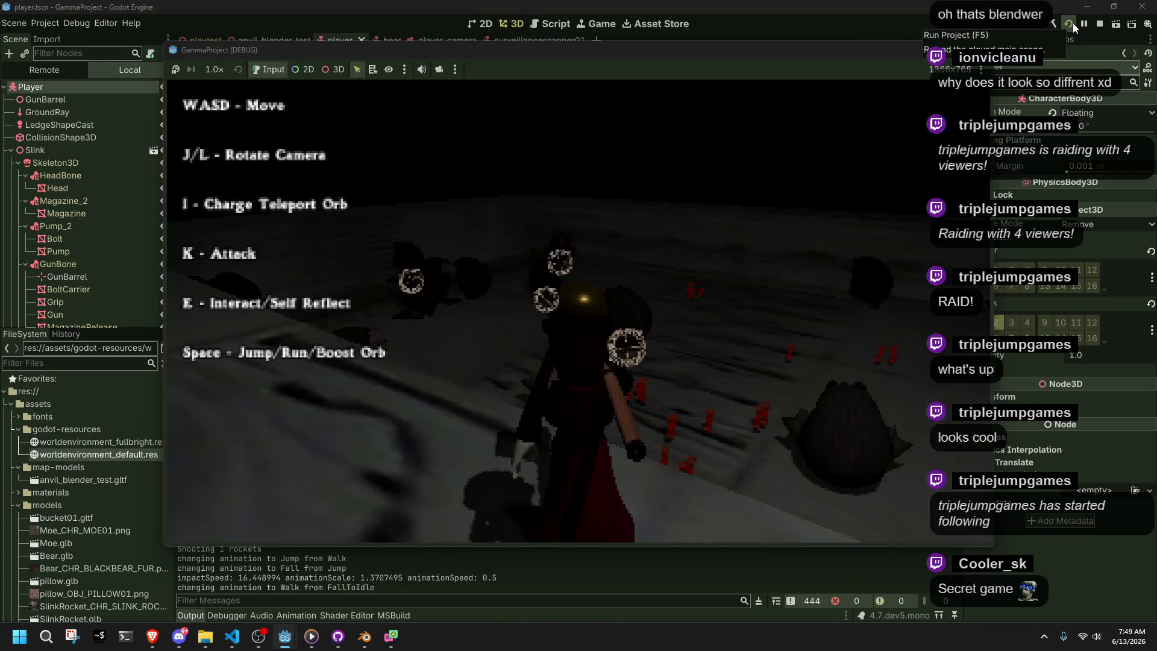
Fire more rockets at the enemies, do a running jump, then stop the game
key("k")
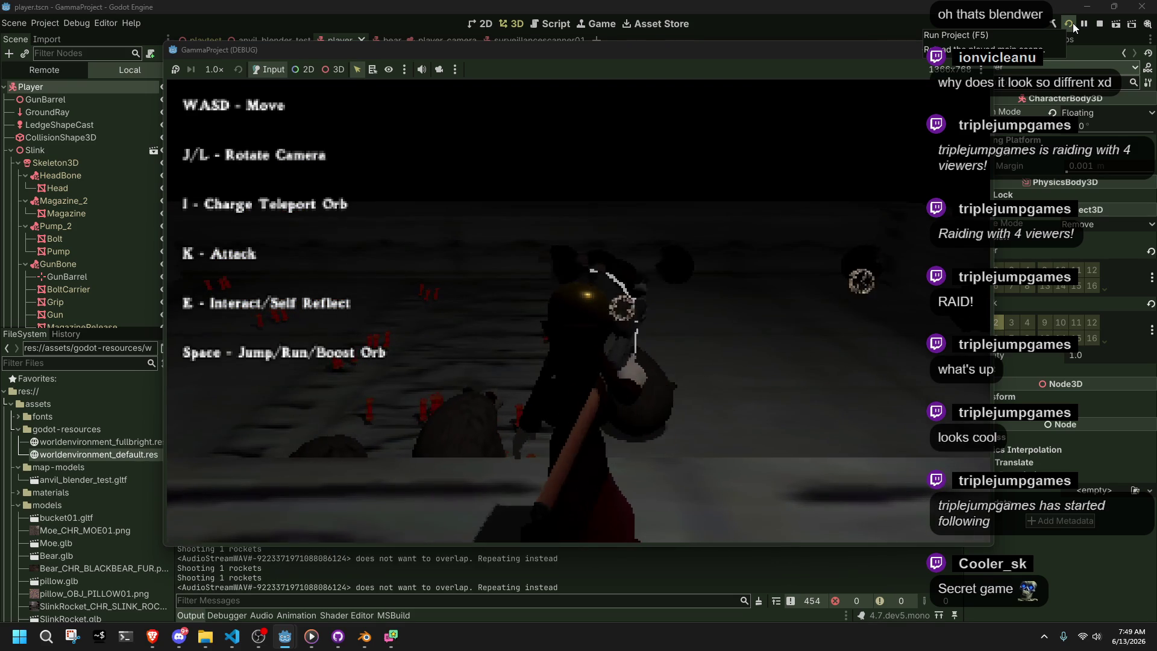
key("space")
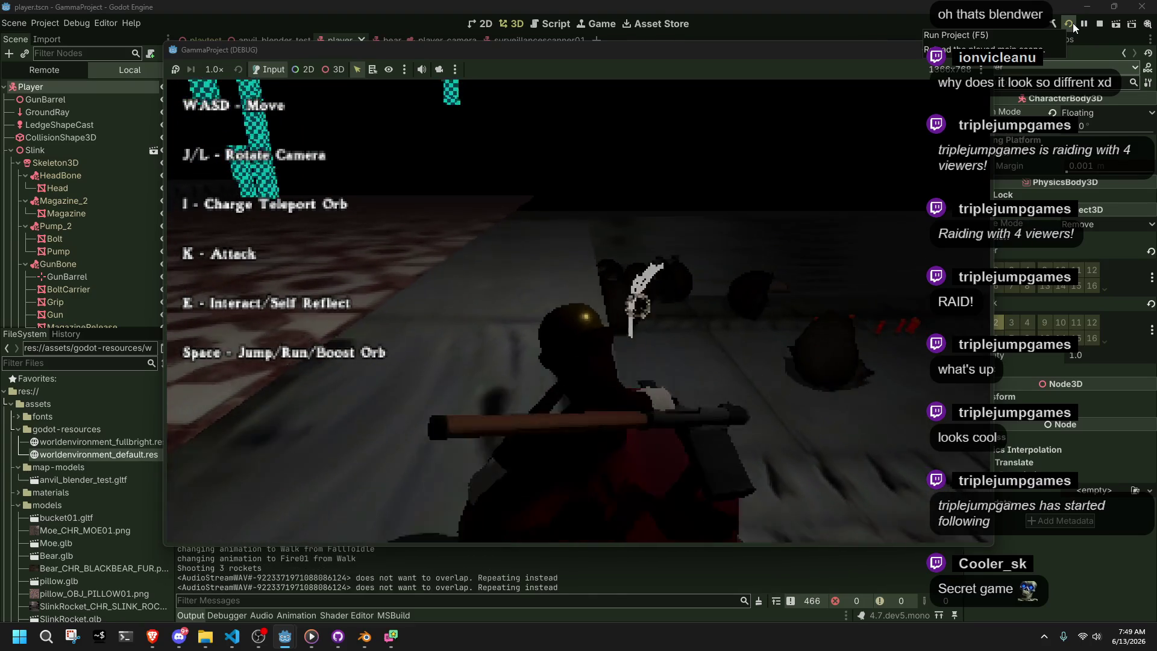
key("k")
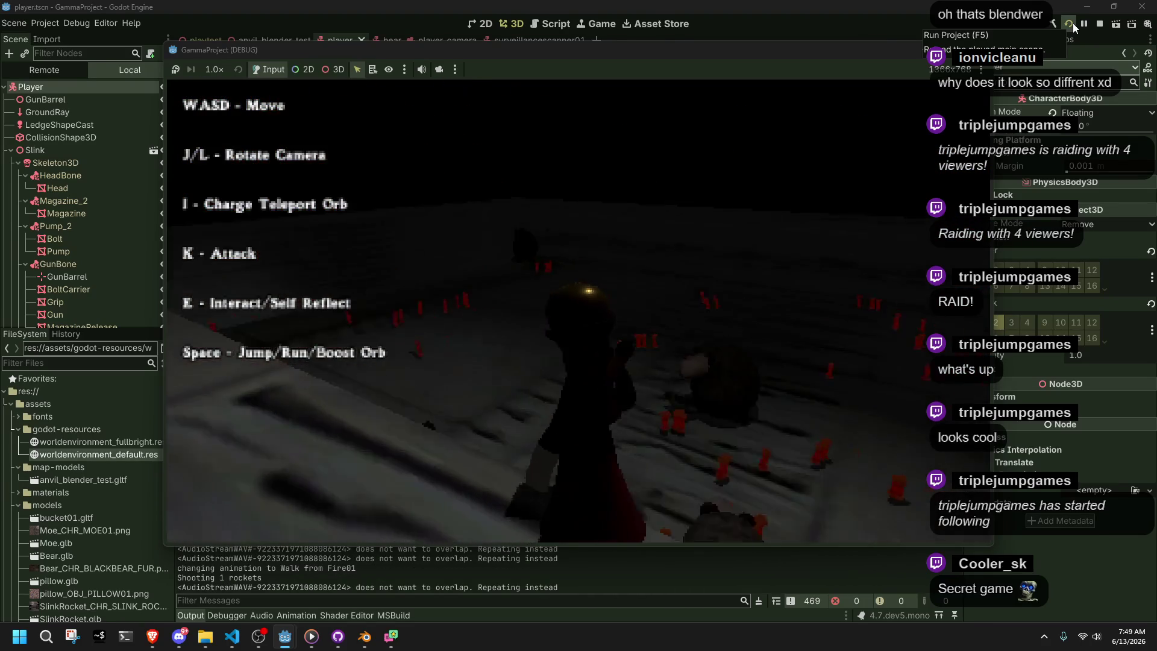
key("space")
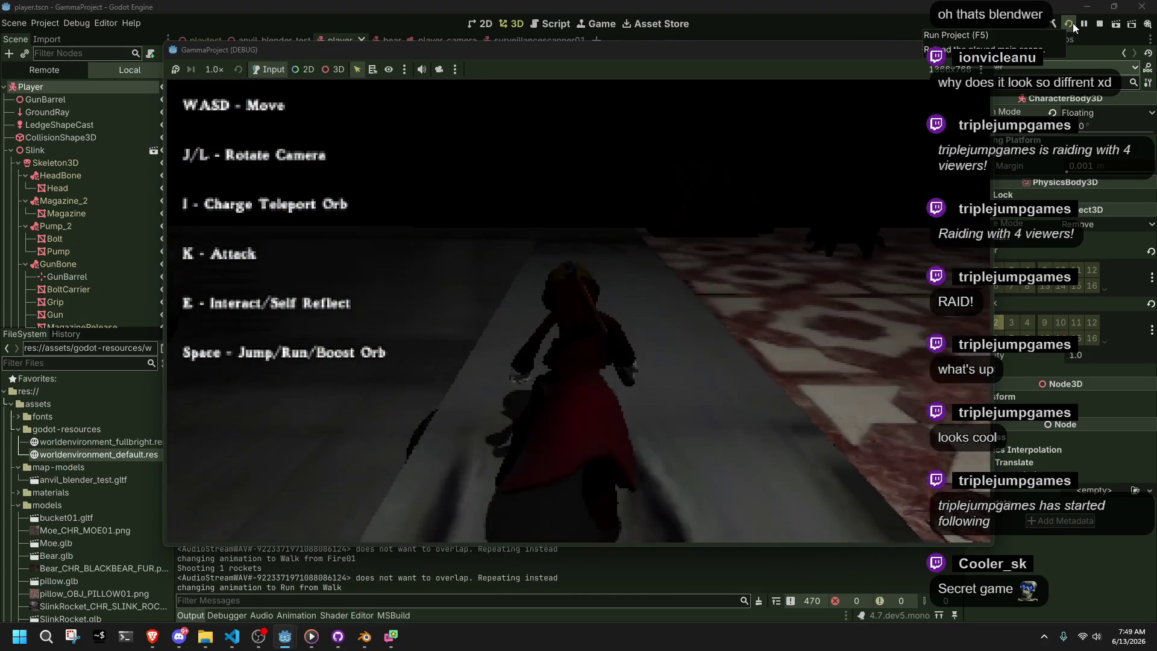
key("space")
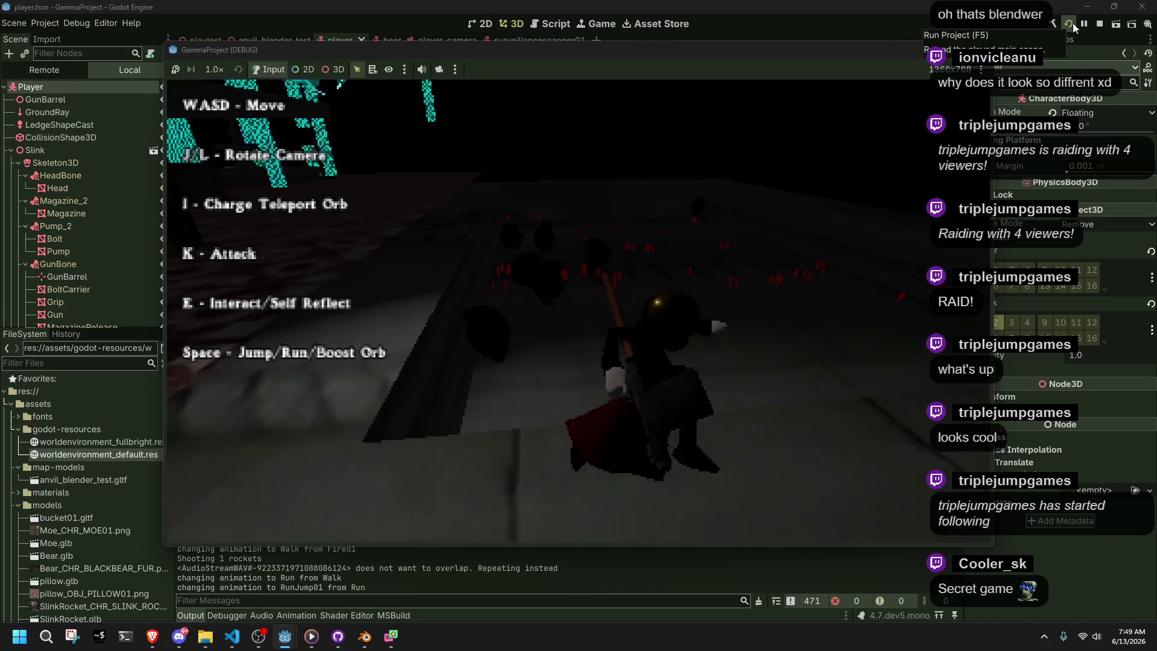
key("F8")
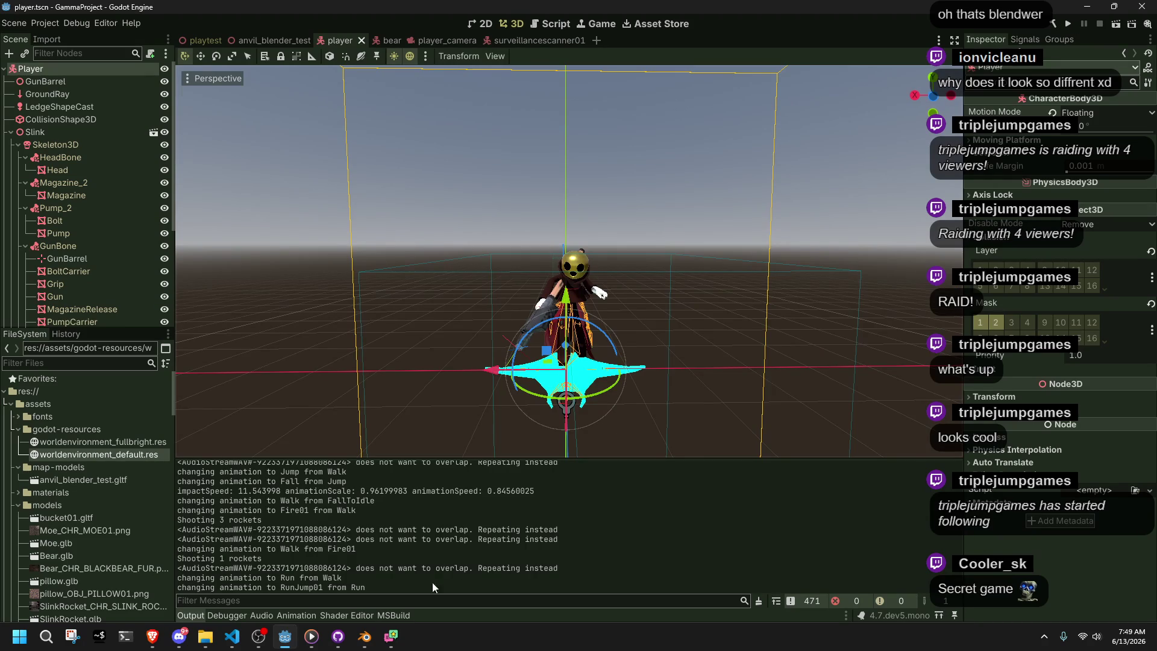
Bring Visual Studio Code to the front and open the Enemy.cs script
left_click(232, 636)
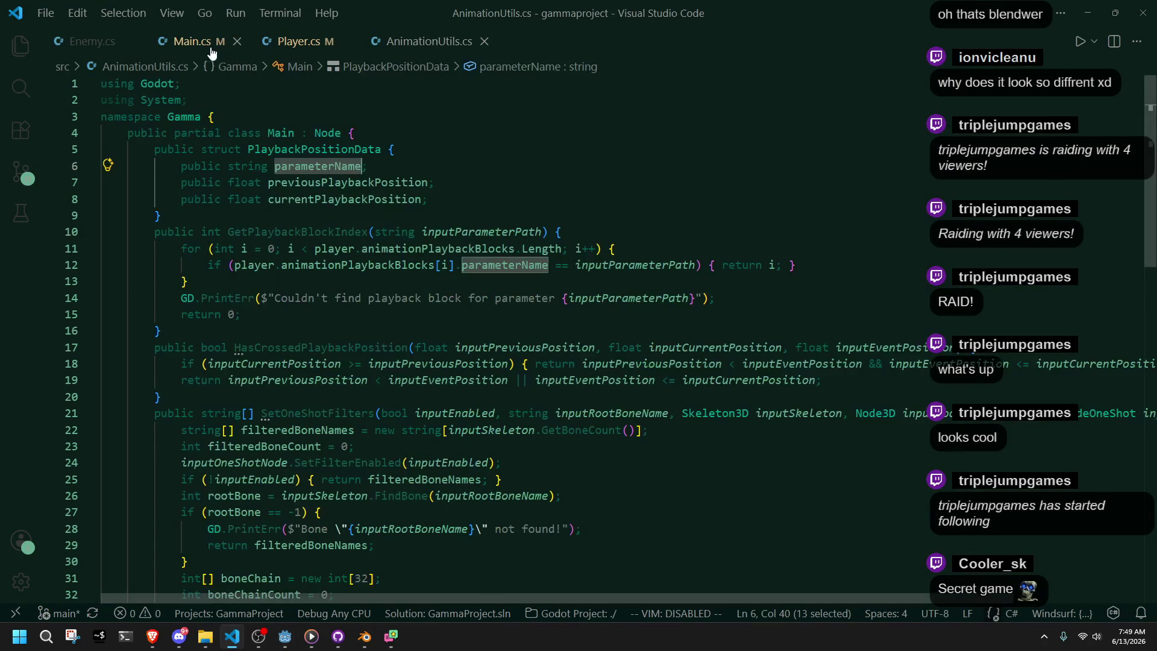
left_click(90, 42)
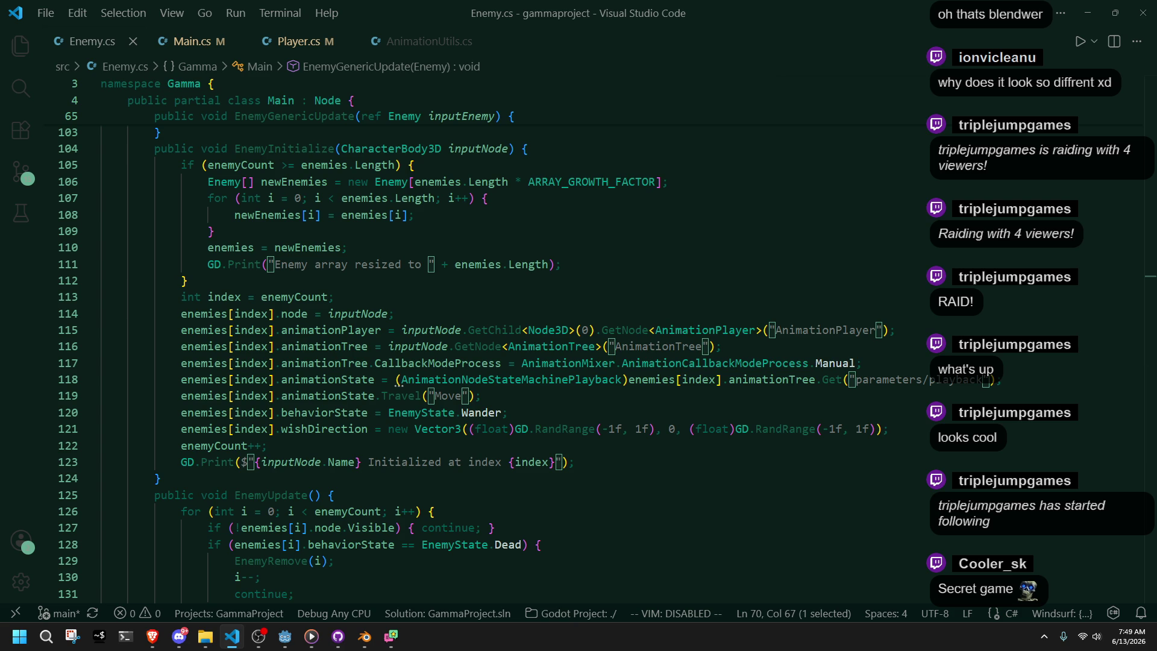
key("alt+Tab")
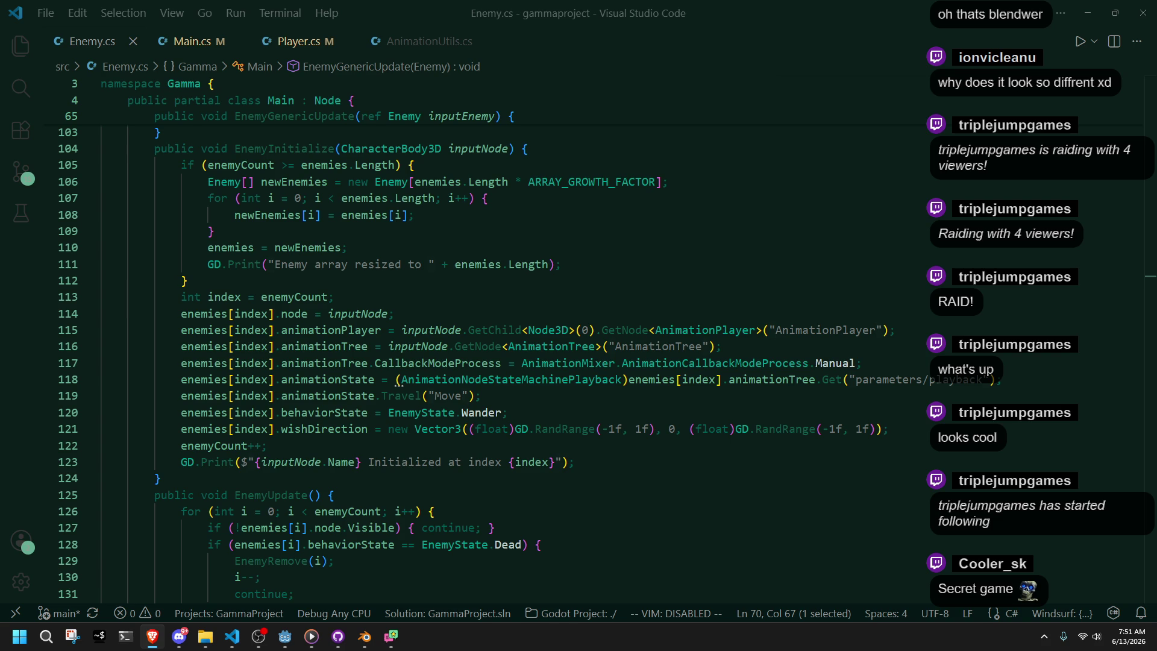
left_click(619, 438)
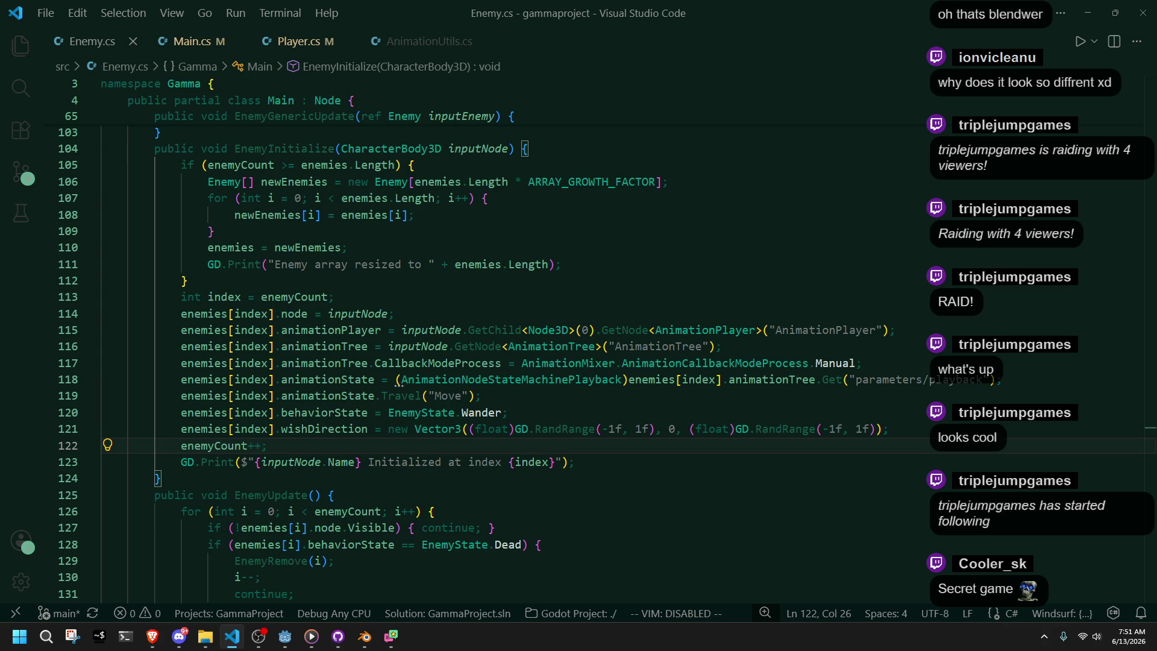
Review the EnemyUpdate code in Enemy.cs, then switch to Player.cs
key("alt+Tab")
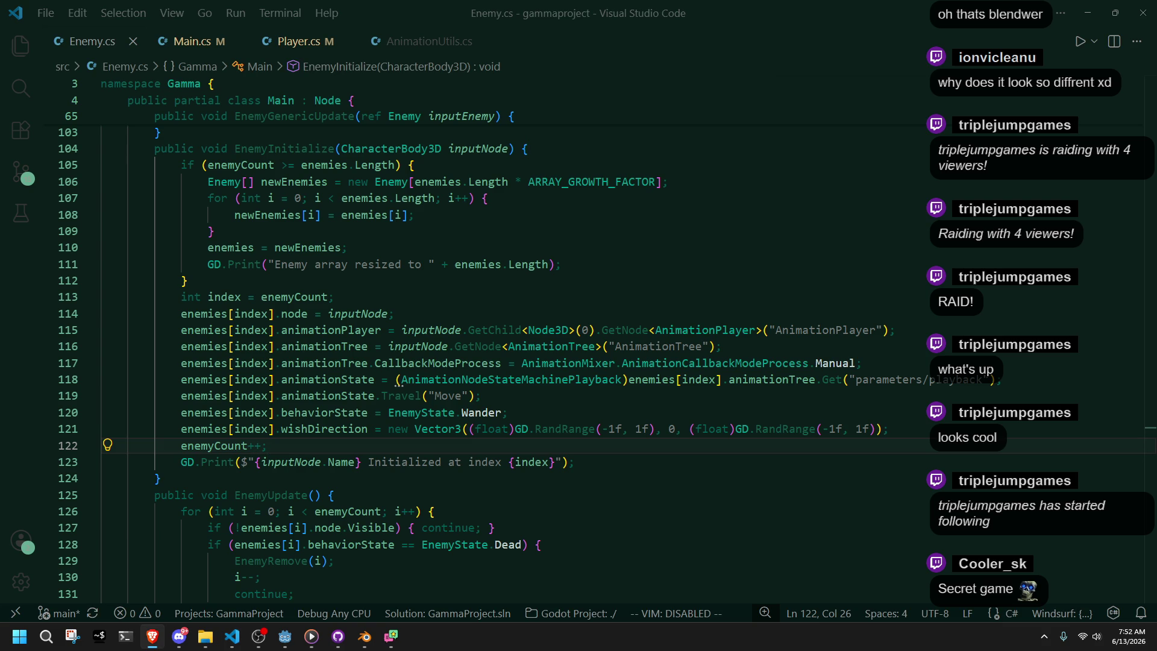
scroll(671, 483, "up", 9)
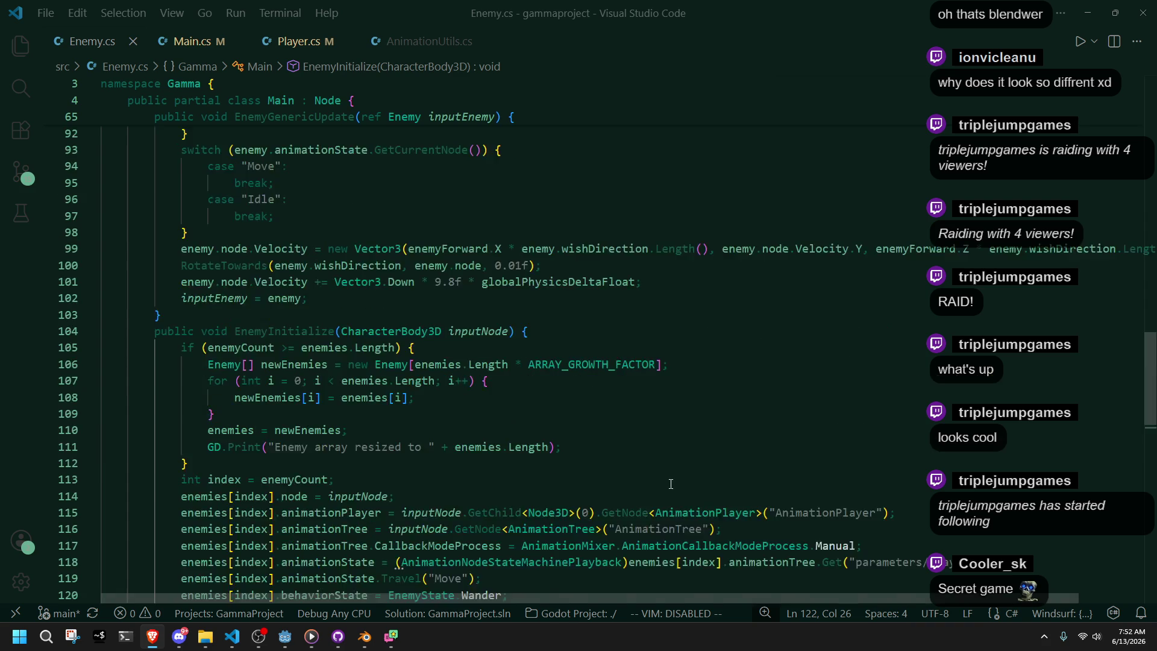
scroll(670, 484, "up", 7)
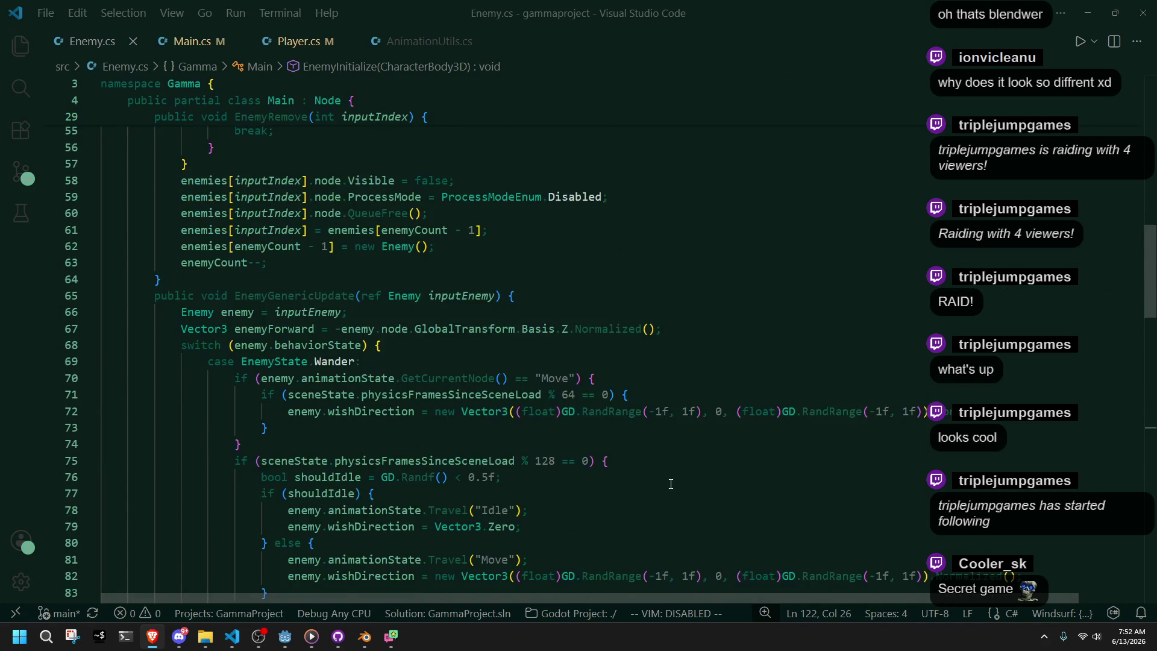
scroll(671, 484, "down", 11)
scroll(671, 484, "down", 11)
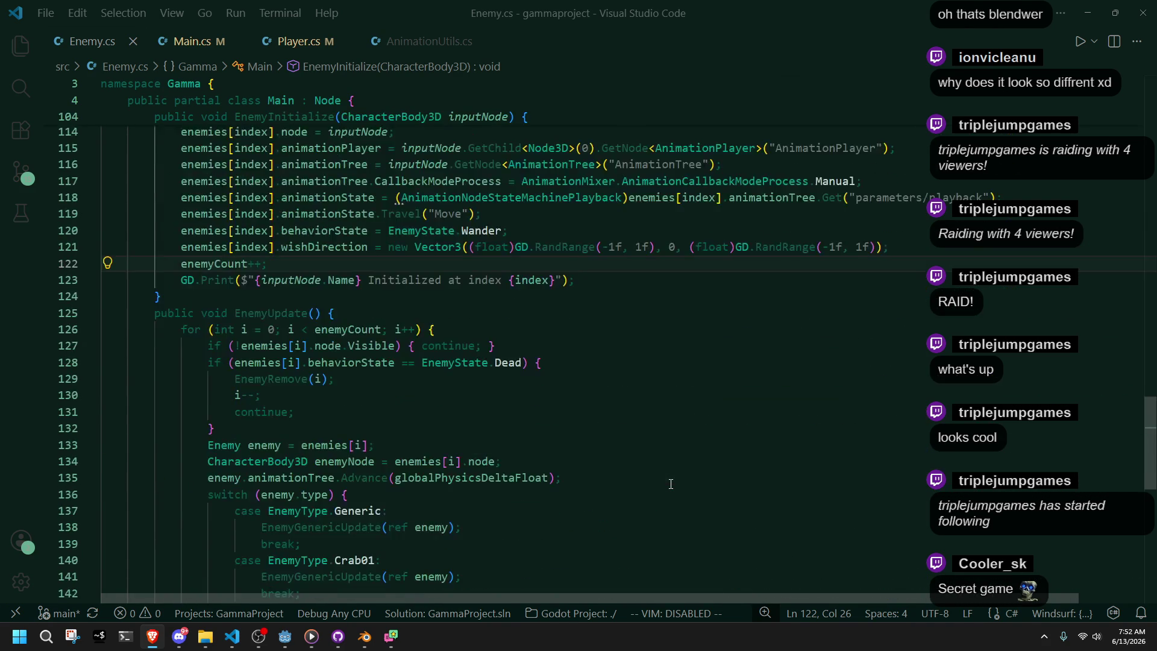
scroll(671, 484, "down", 5)
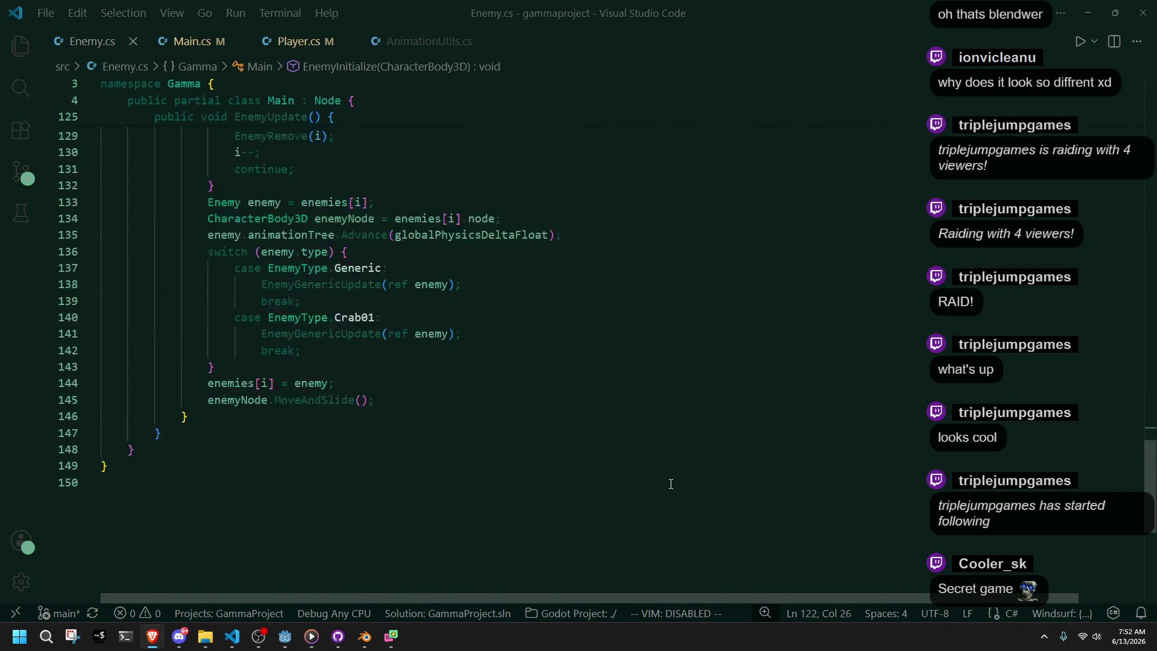
scroll(671, 484, "up", 4)
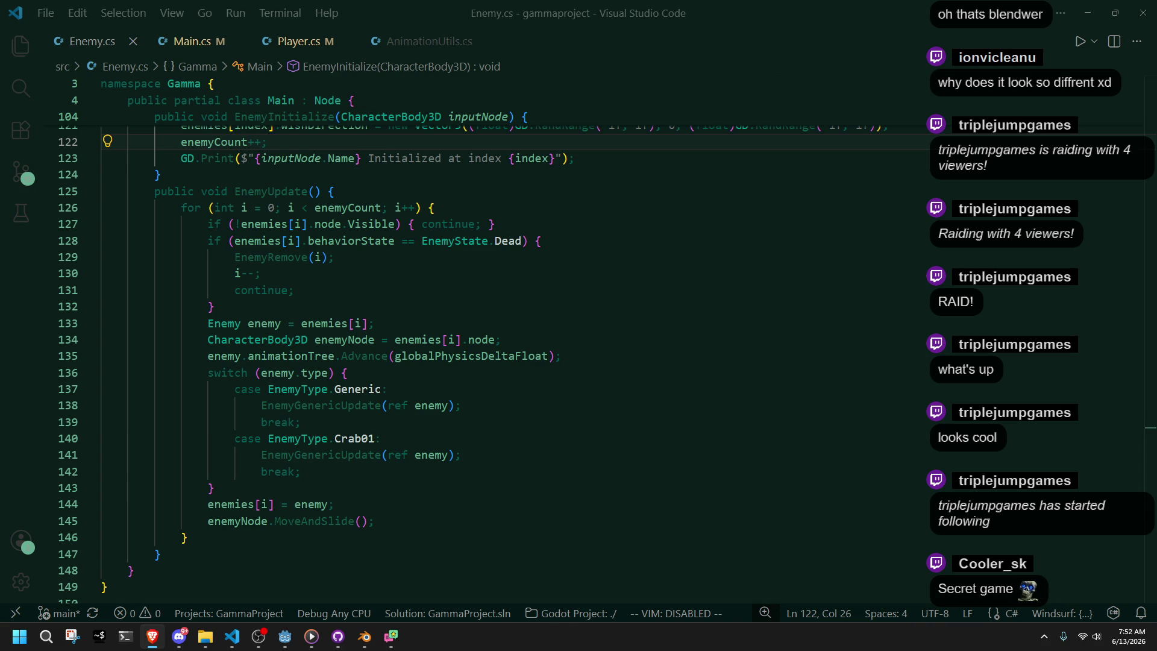
left_click(301, 41)
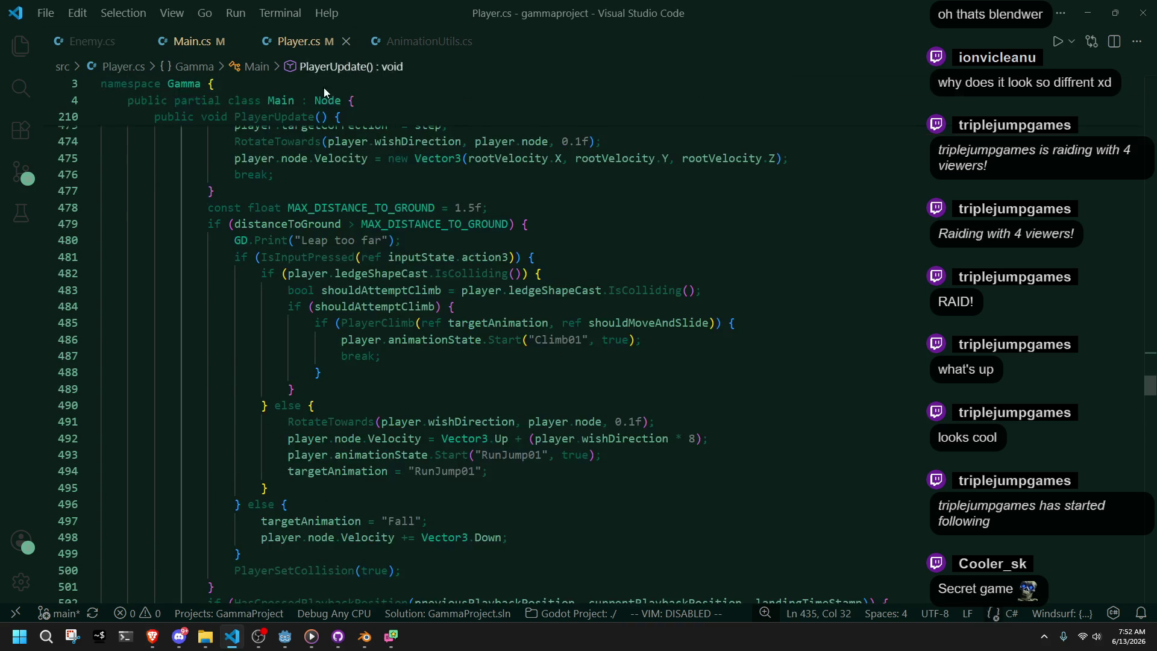
Comment out the ground-snap position line 509 in Player.cs and save the file
scroll(696, 439, "down", 3)
scroll(696, 440, "up", 8)
scroll(696, 439, "up", 3)
scroll(696, 440, "down", 11)
scroll(696, 439, "down", 8)
scroll(696, 440, "up", 16)
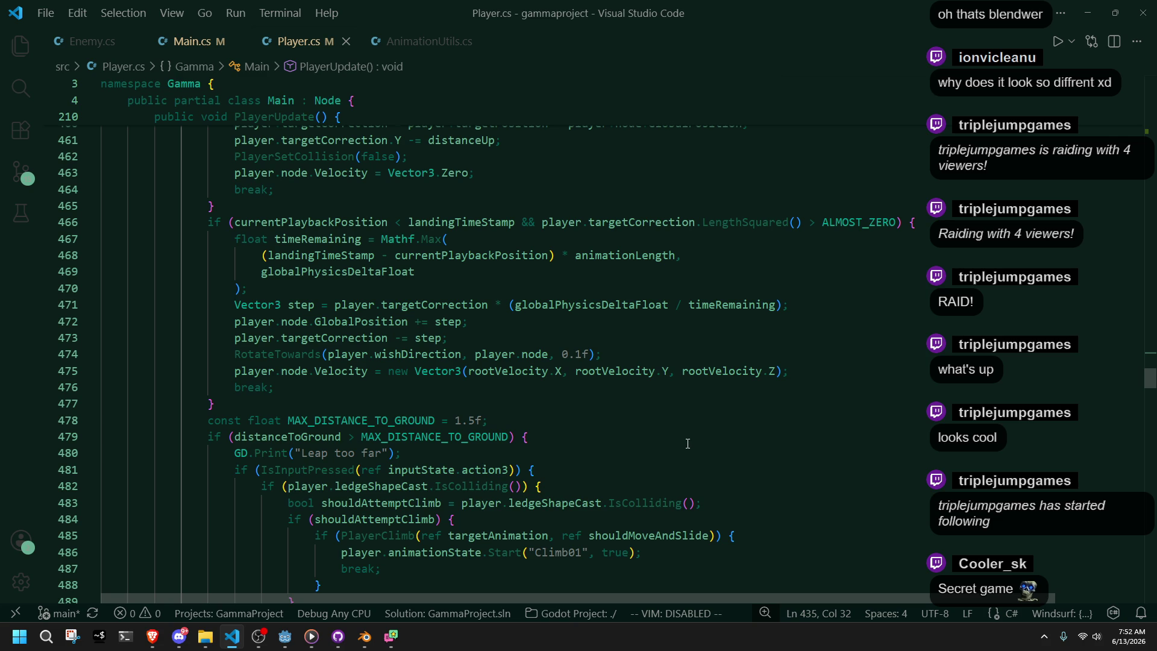
scroll(687, 443, "down", 7)
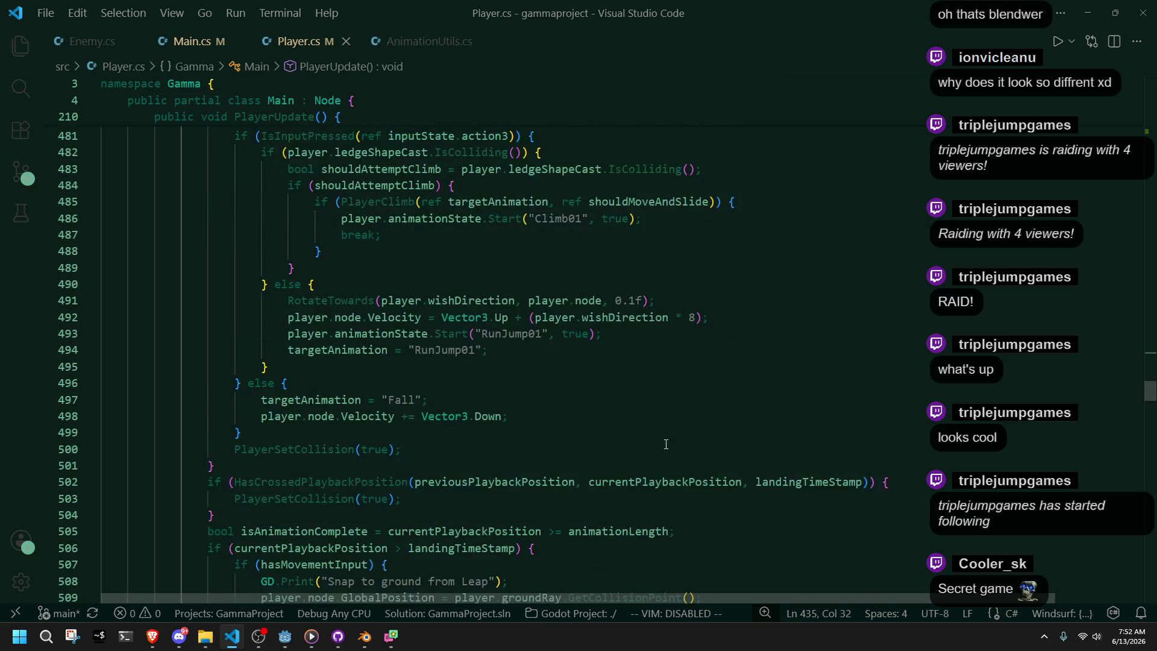
scroll(666, 444, "down", 2)
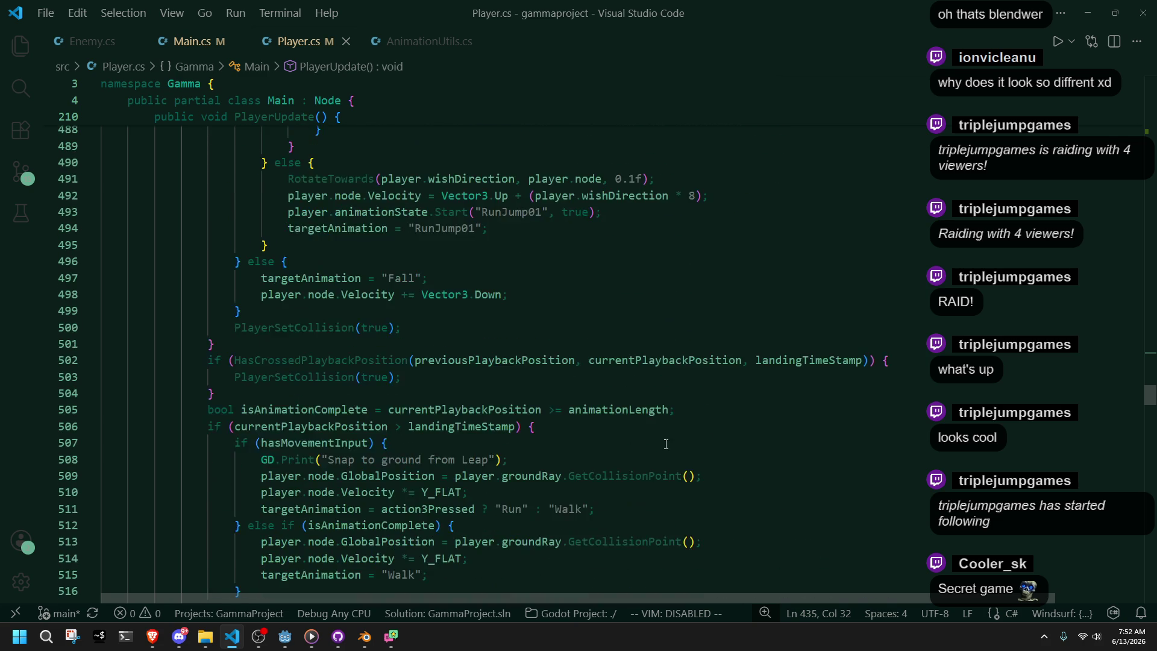
left_click(261, 470)
key("ctrl+slash")
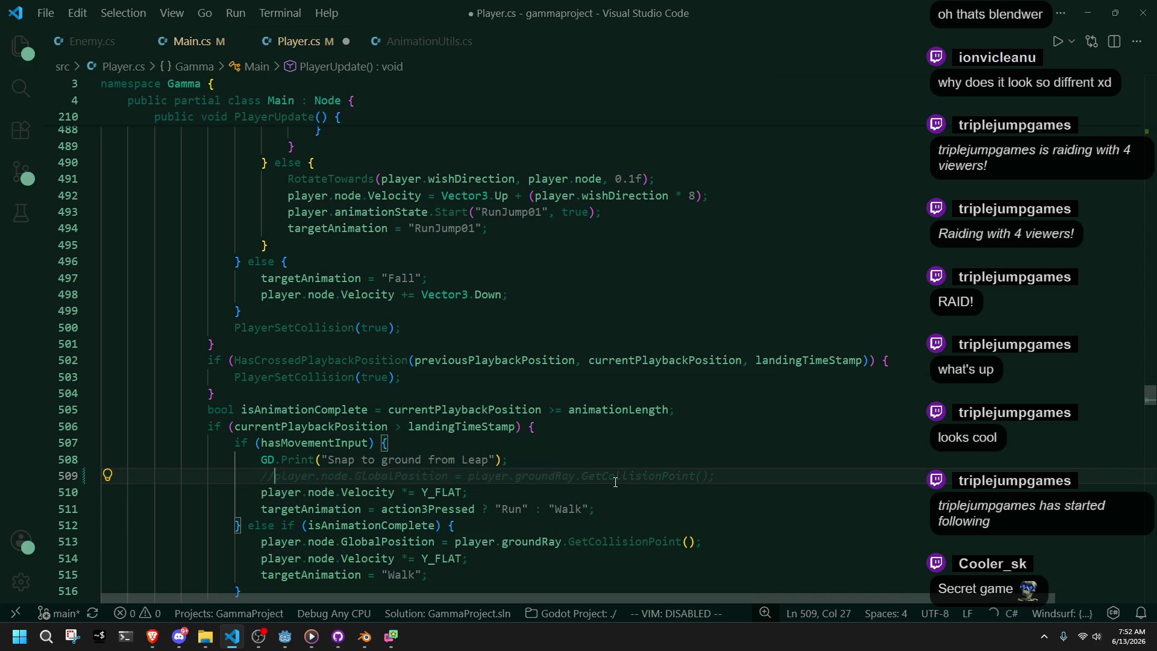
key("ctrl+s")
Return to the Godot editor and launch the game to playtest the change
left_click(623, 509)
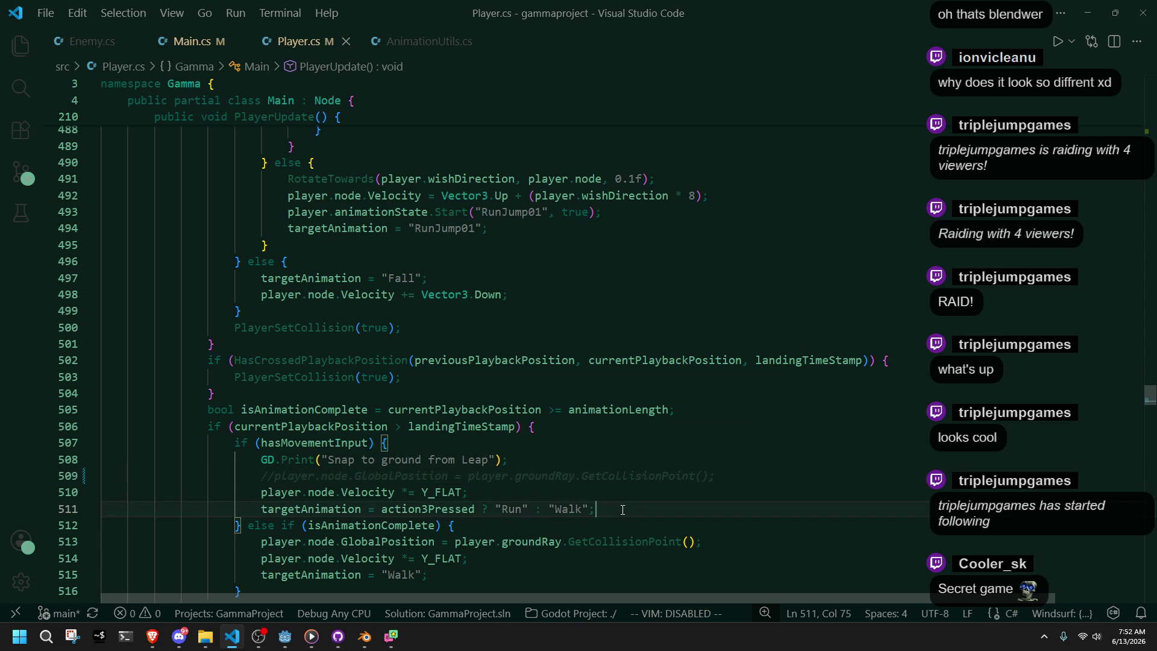
key("alt+Tab")
key("F5")
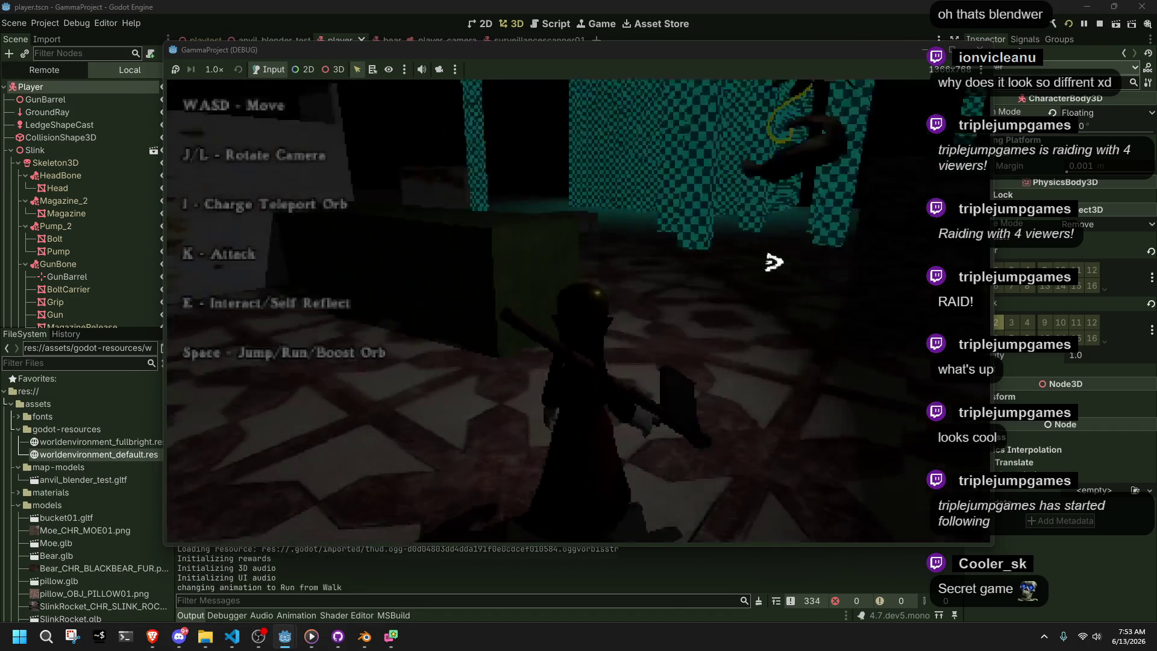
Run and jump to grab a ledge, then stop and relaunch the game
key("w")
key("space")
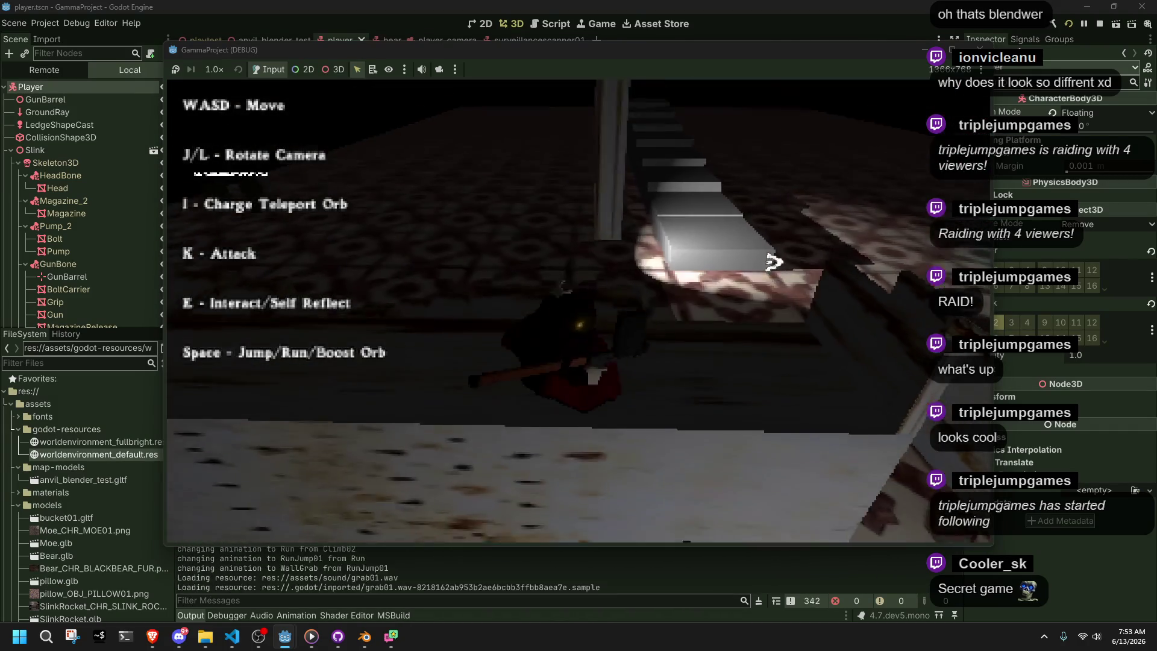
key("space")
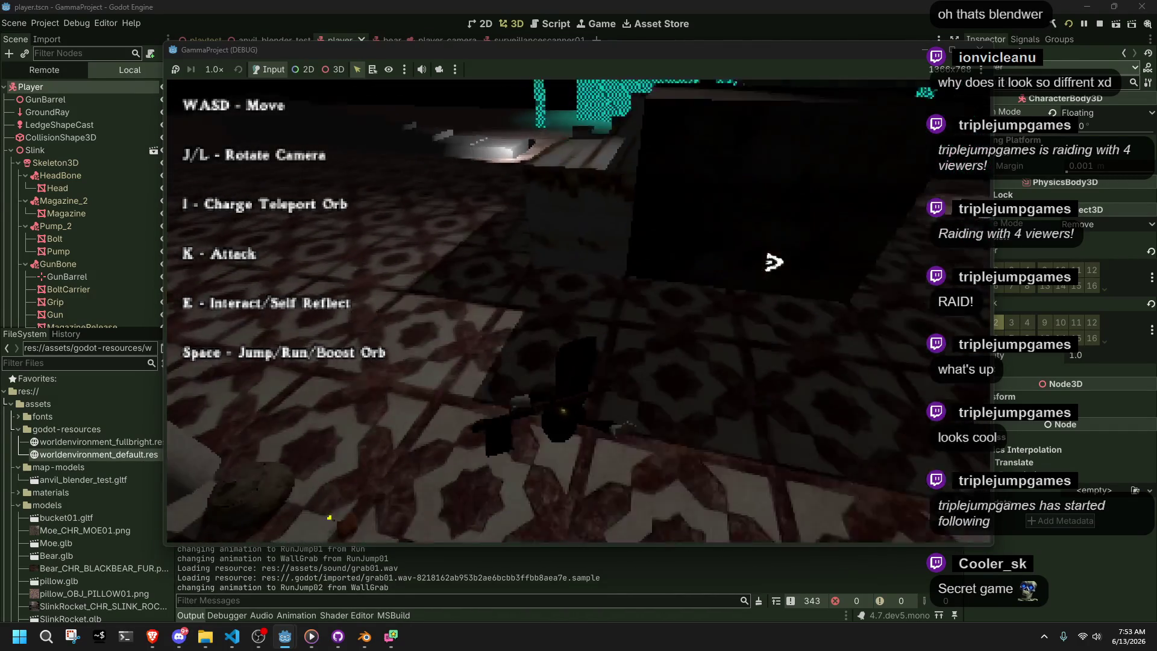
key("F8")
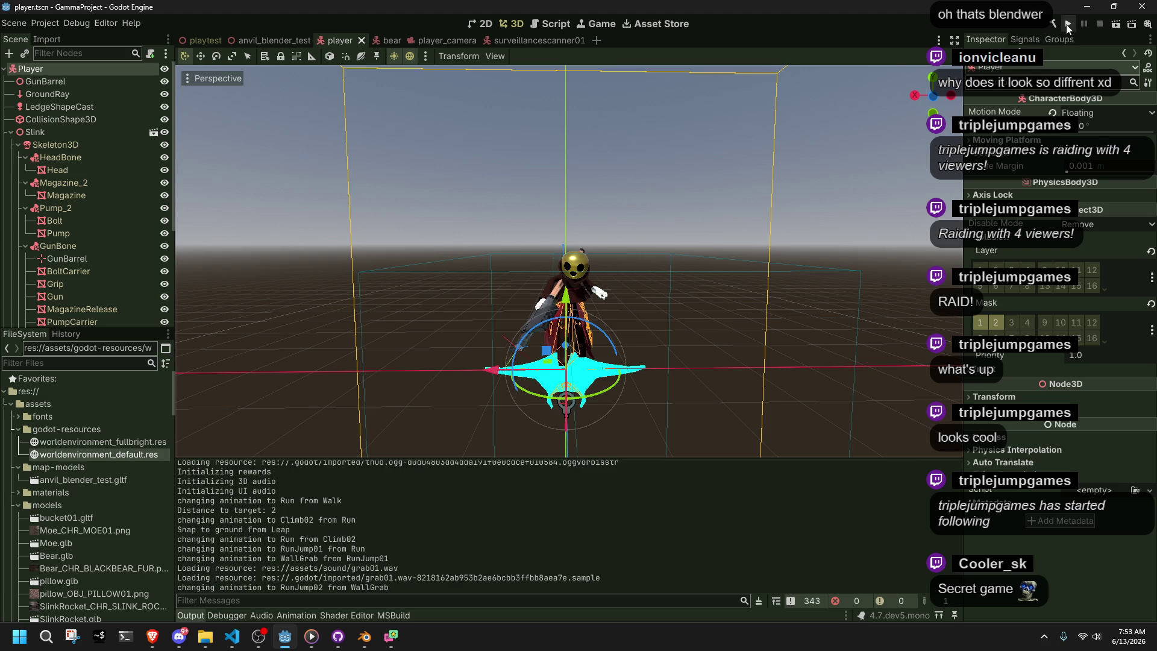
left_click(1068, 25)
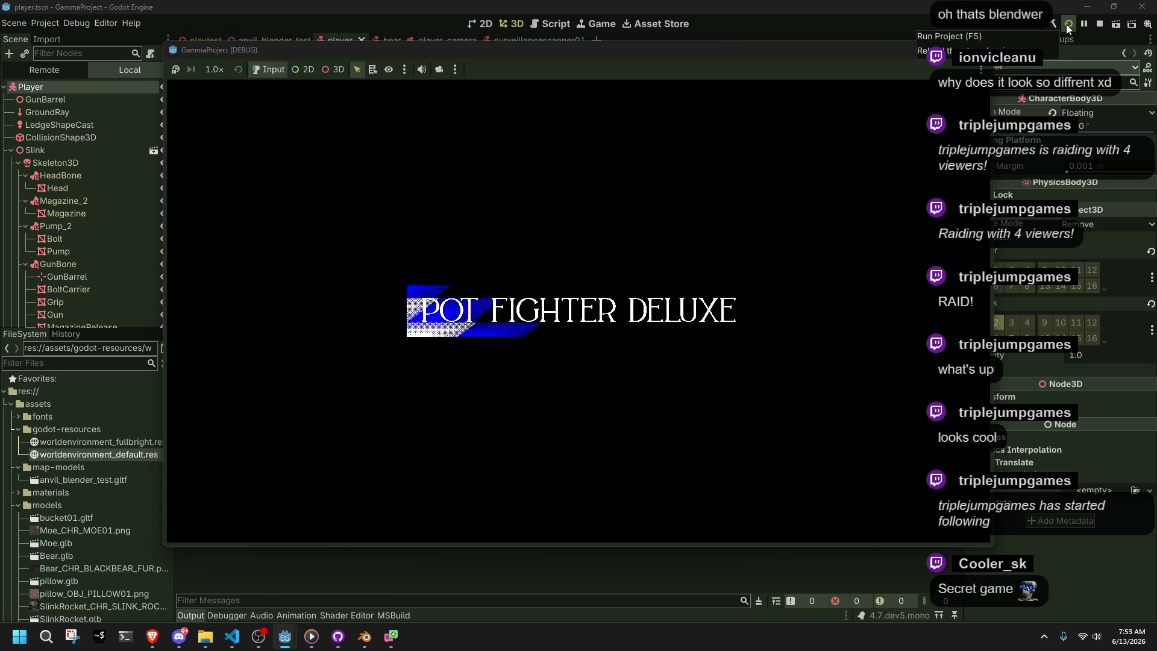
Climb and leap onto a ledge, then run across the tiled room
key("w")
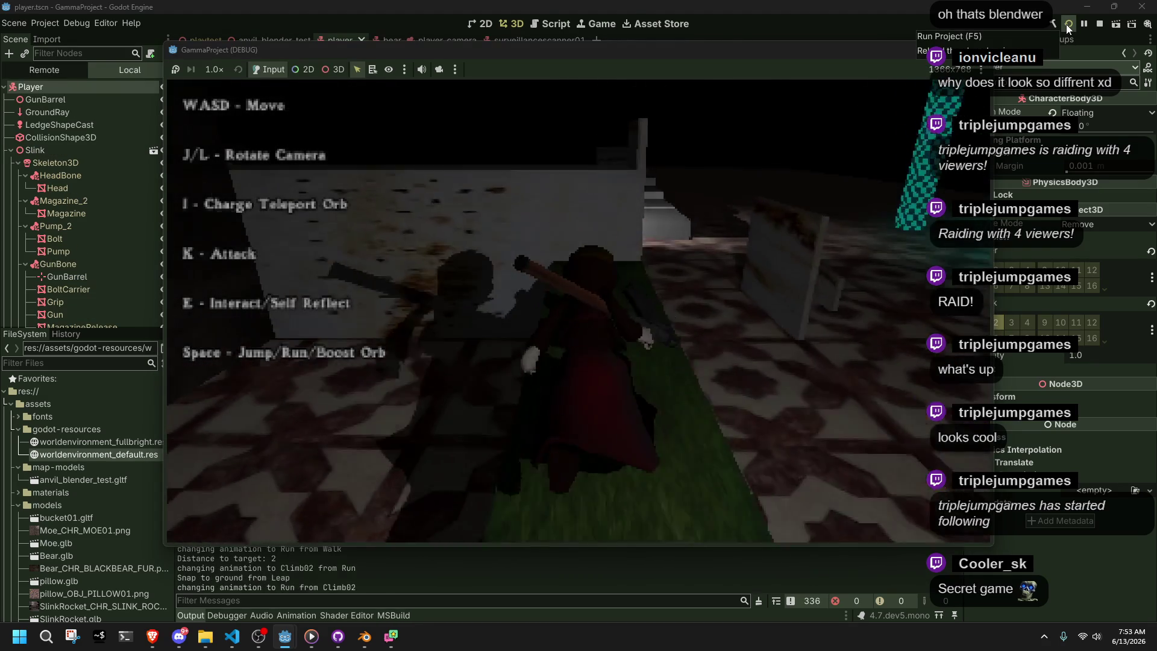
key("w")
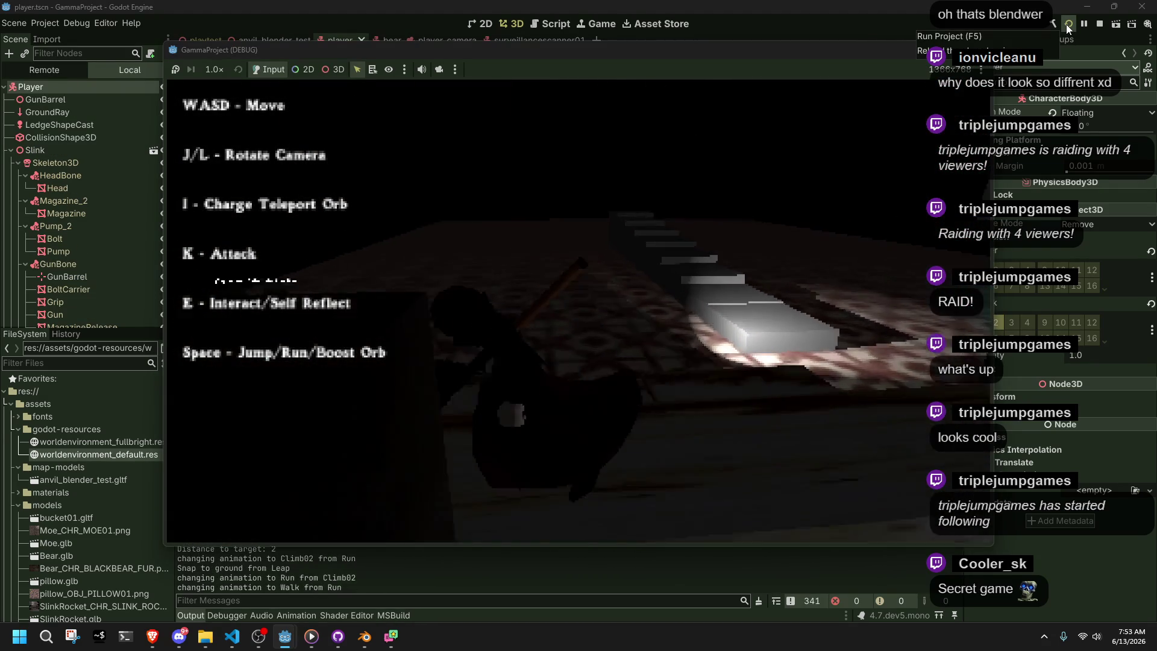
key("w")
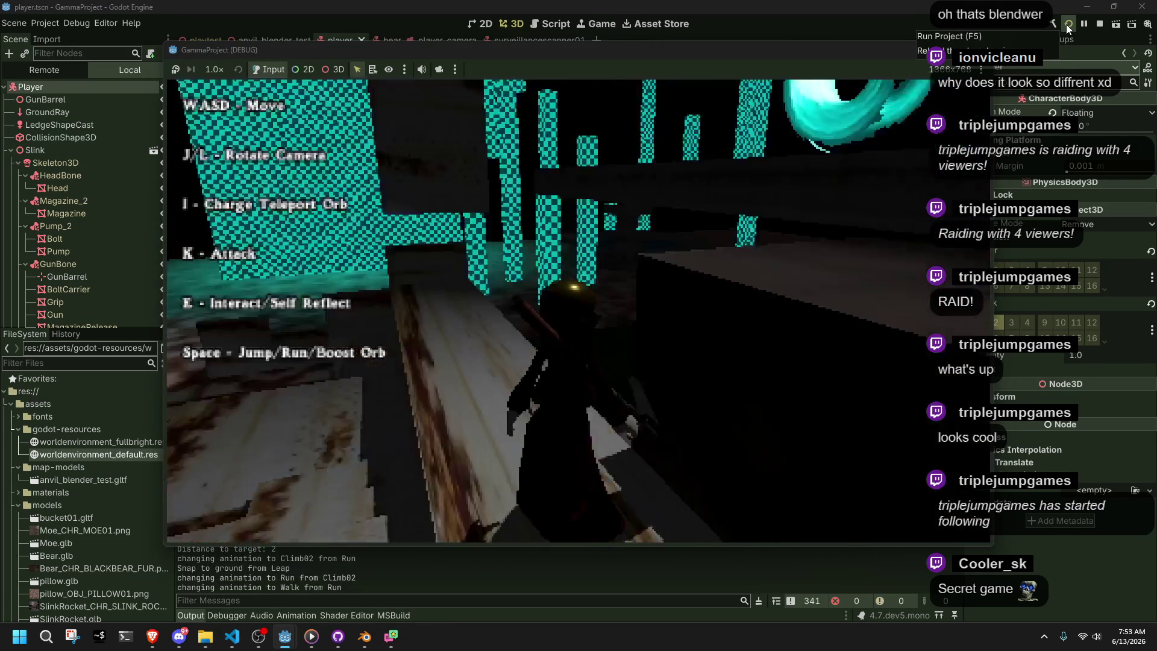
key("w")
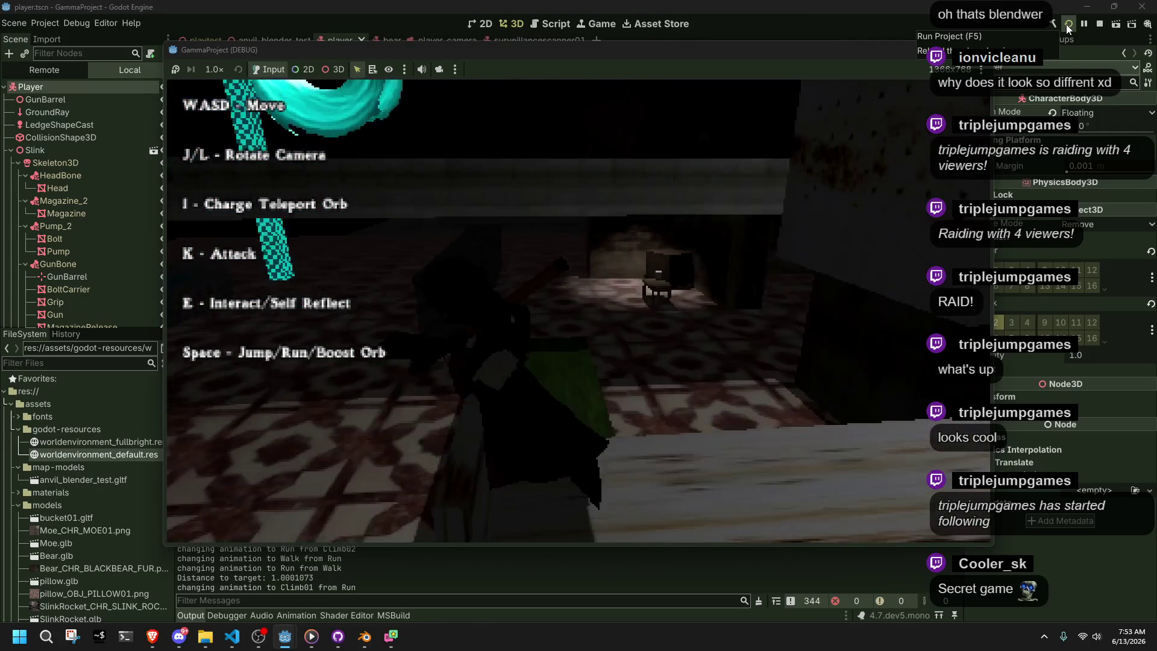
key("space")
key("w")
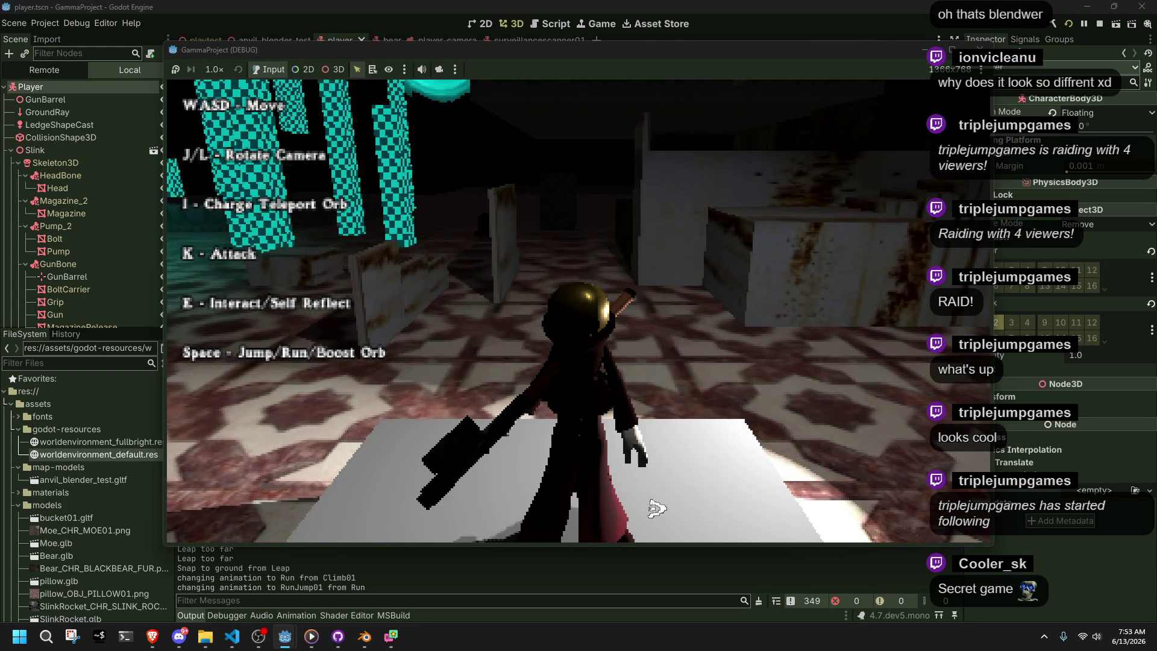
Open and page through the Hello player dialog, then stop the game
key("e")
key("e")
key("e")
key("e")
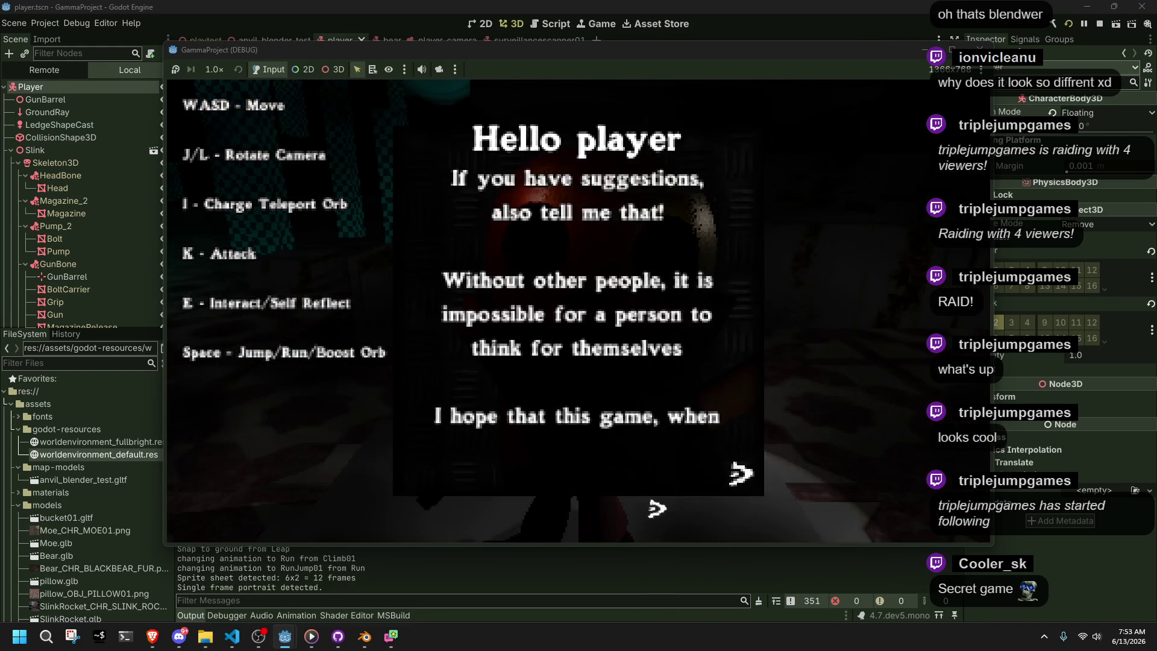
key("e")
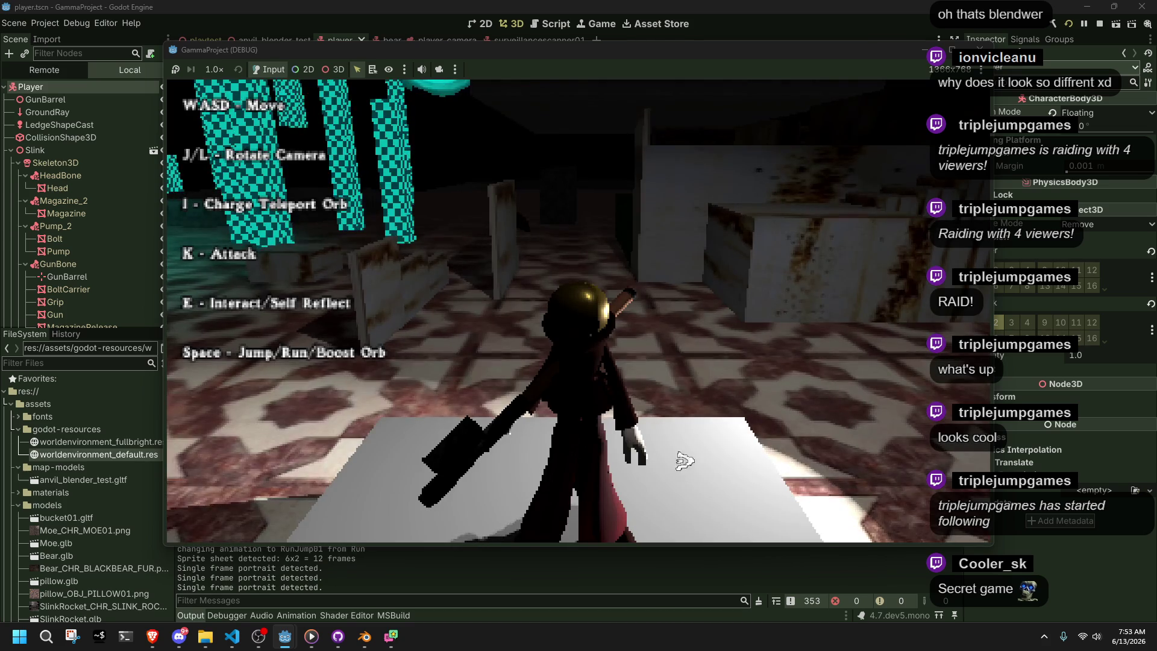
key("F8")
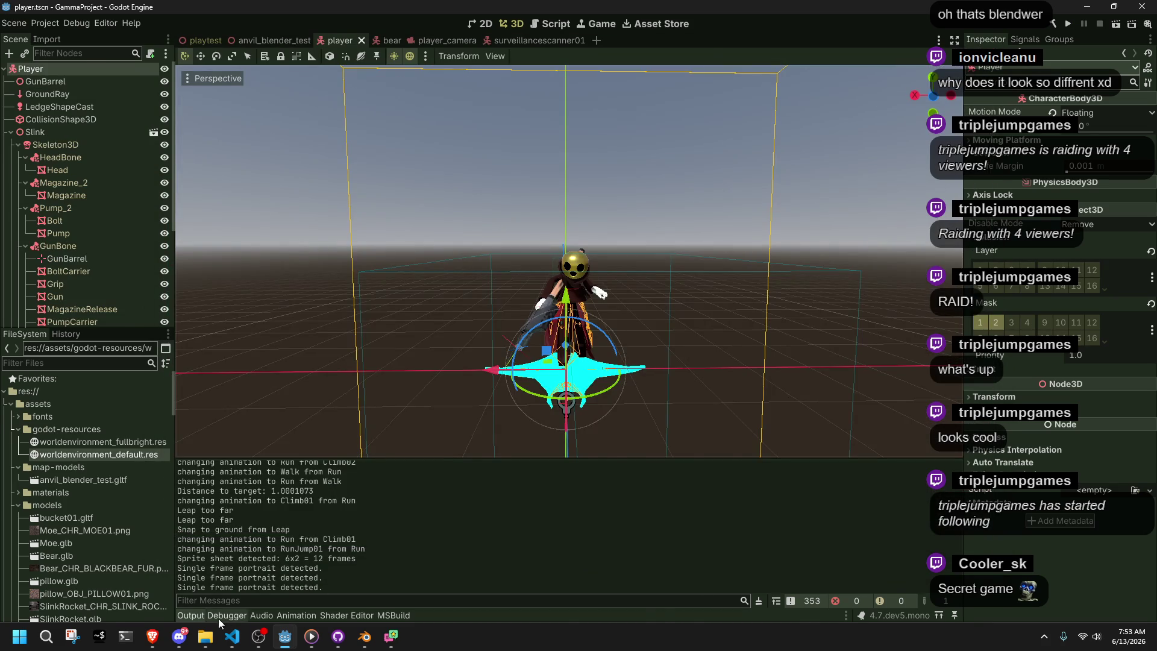
left_click(232, 636)
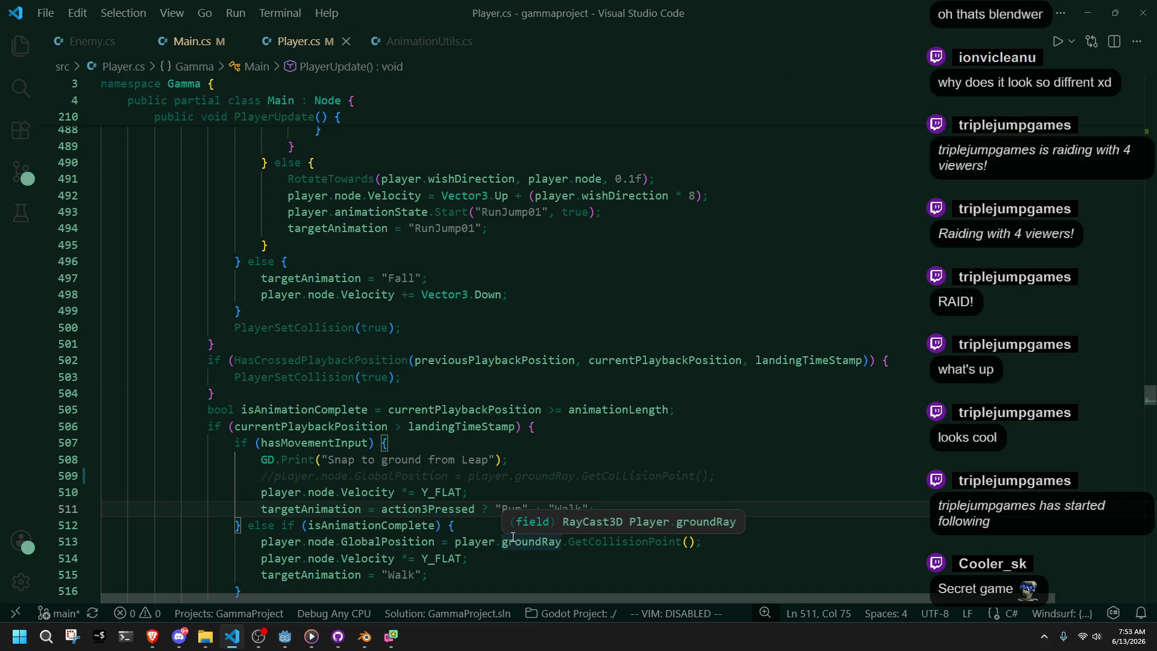
key("alt+Tab")
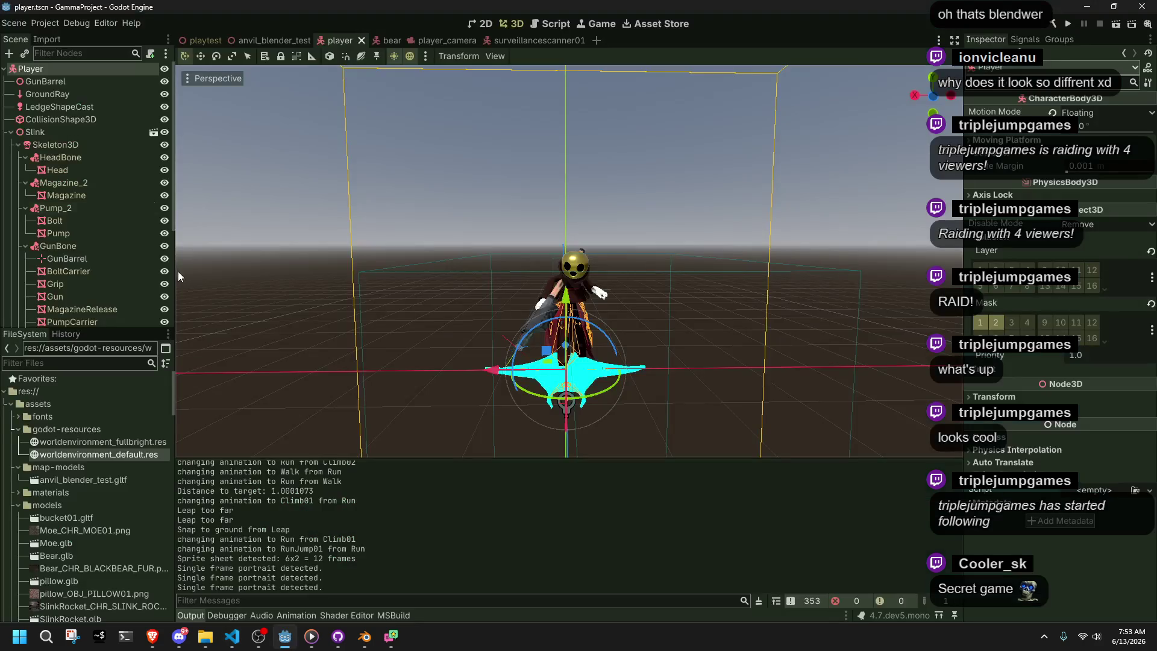
left_click(1073, 112)
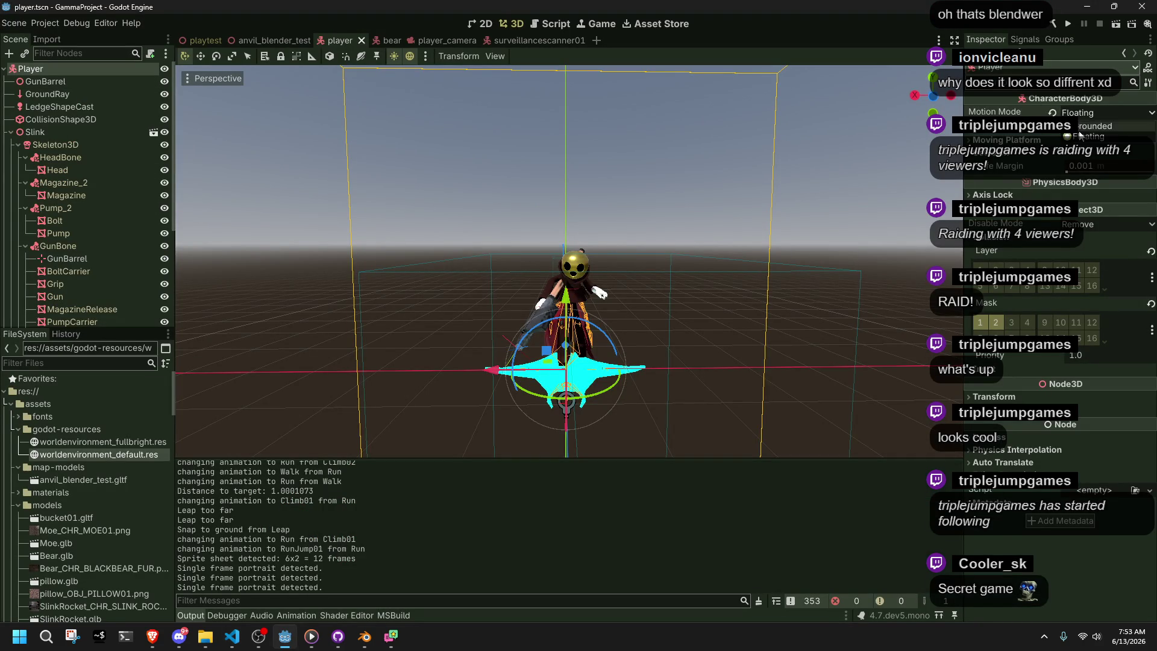
left_click(1078, 129)
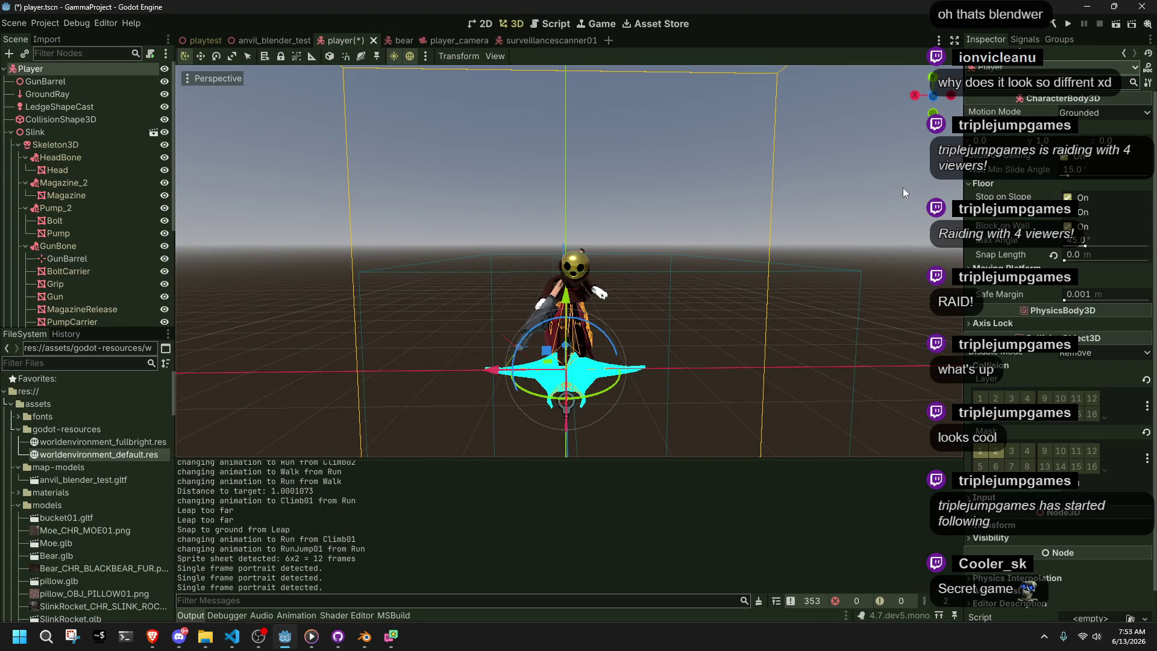
key("ctrl+s")
left_click(1094, 113)
left_click(1095, 137)
key("ctrl+s")
left_click(1068, 24)
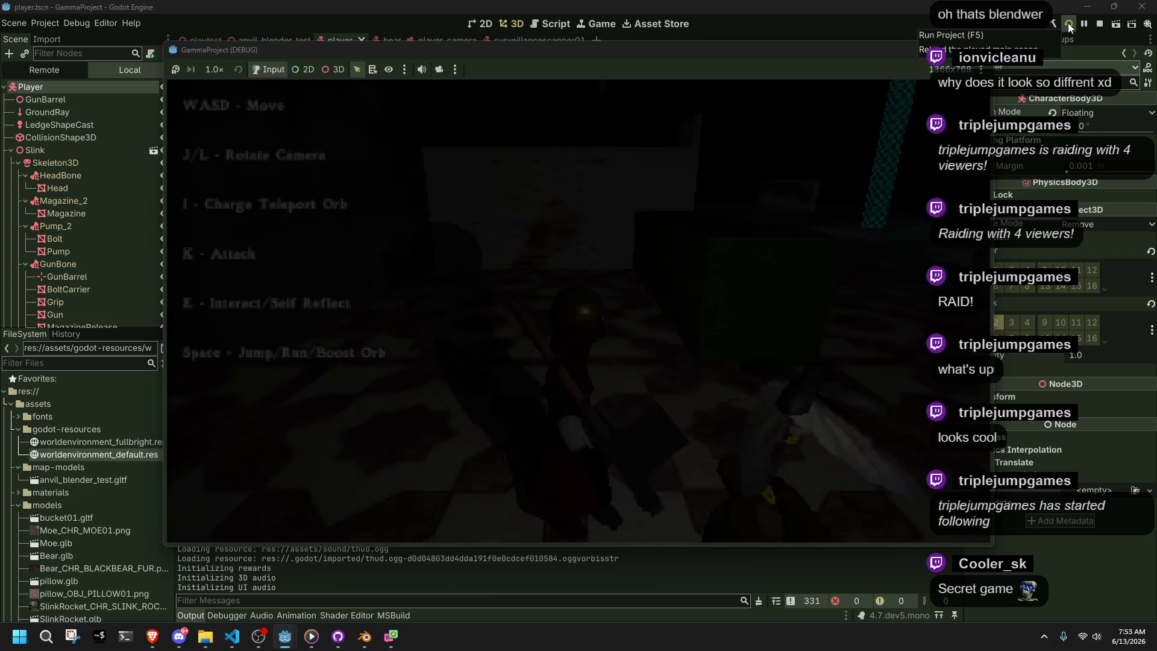
Run onto and climb the green block, then walk toward the wall and stairs
key("w")
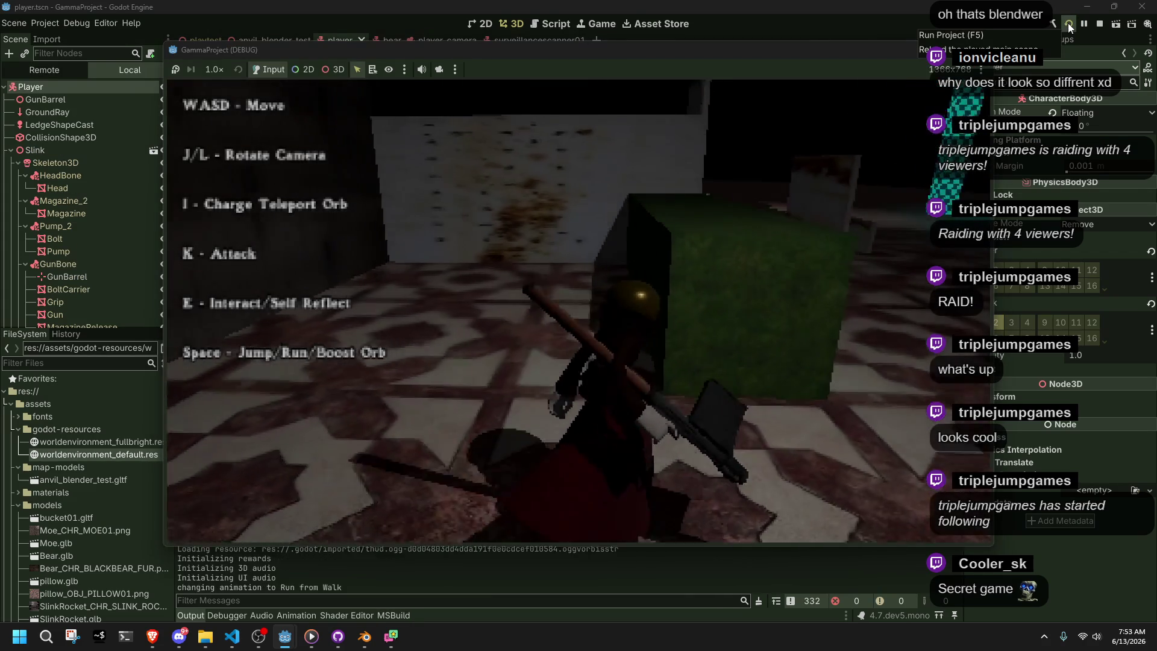
key("d")
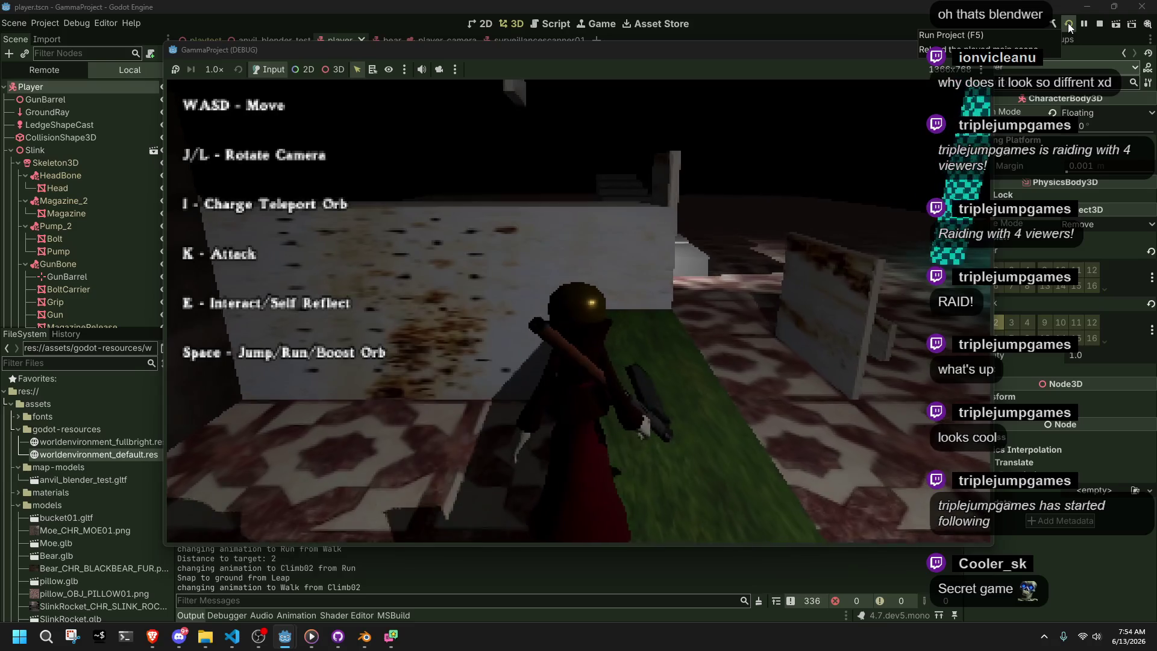
key("w")
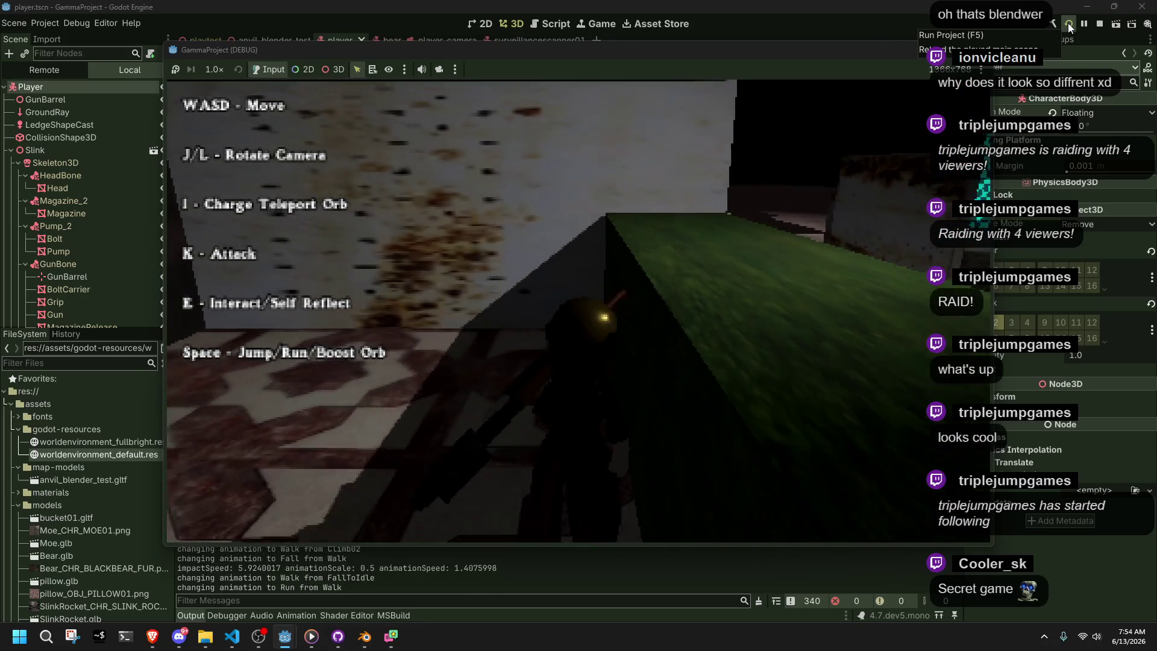
key("w")
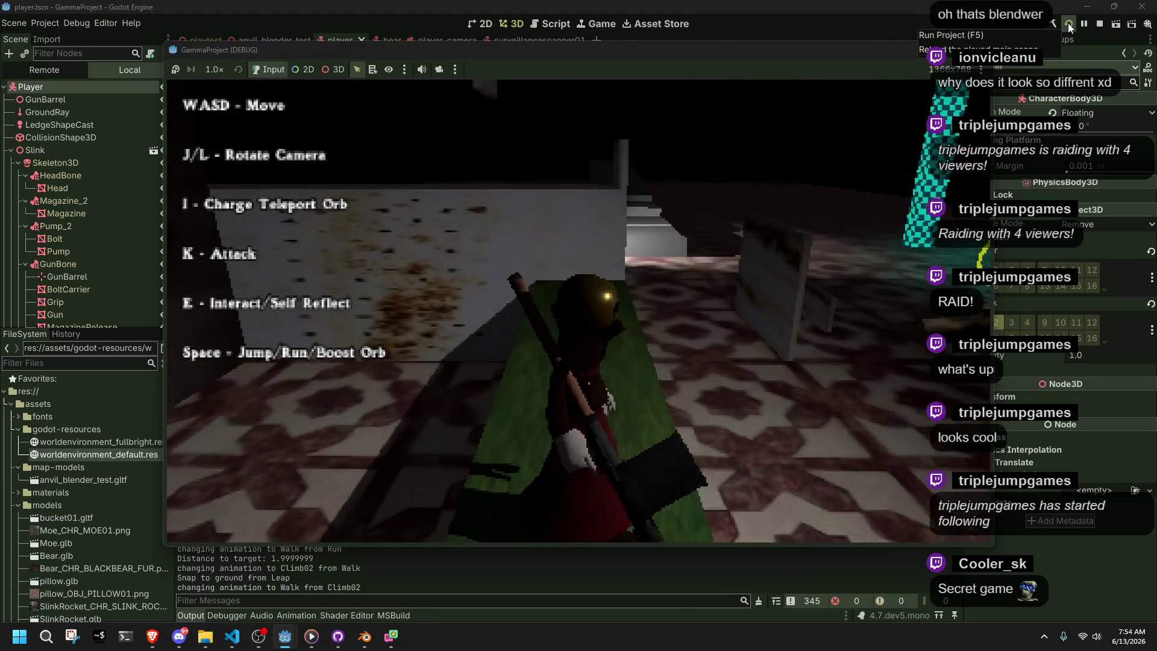
key("w")
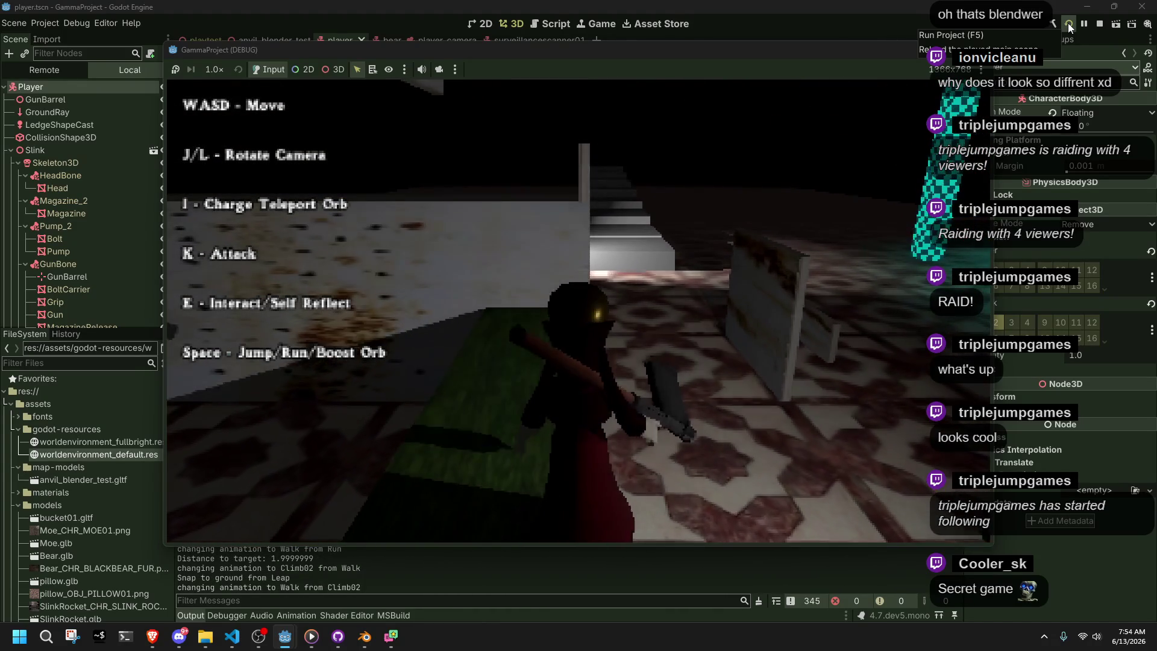
key("w")
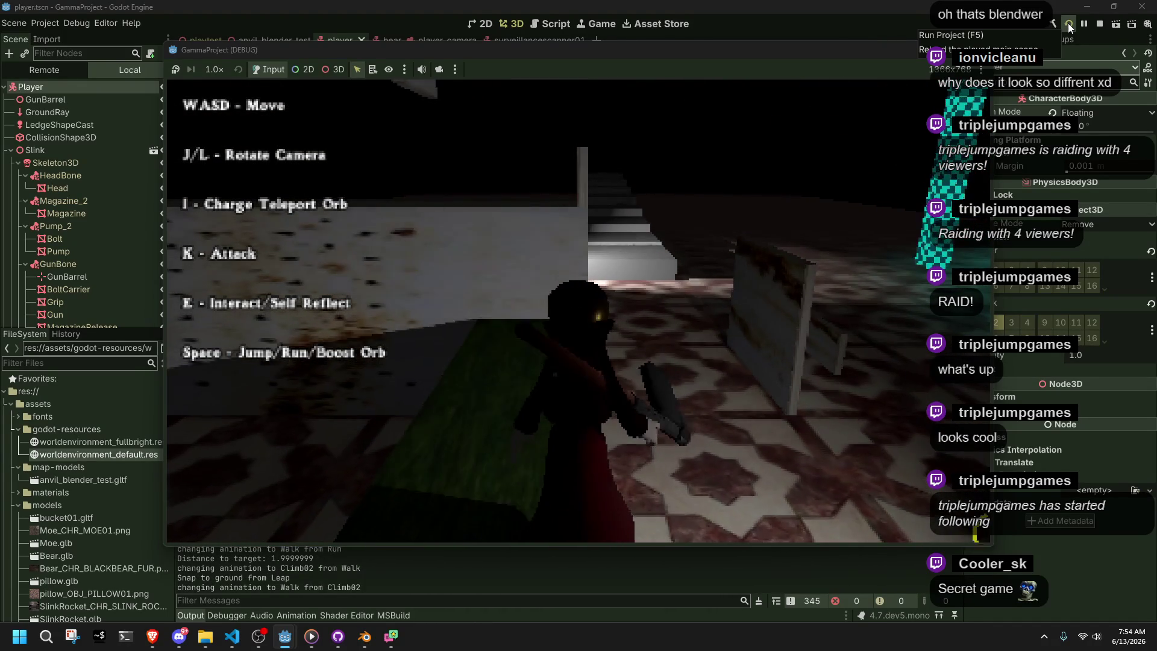
key("w")
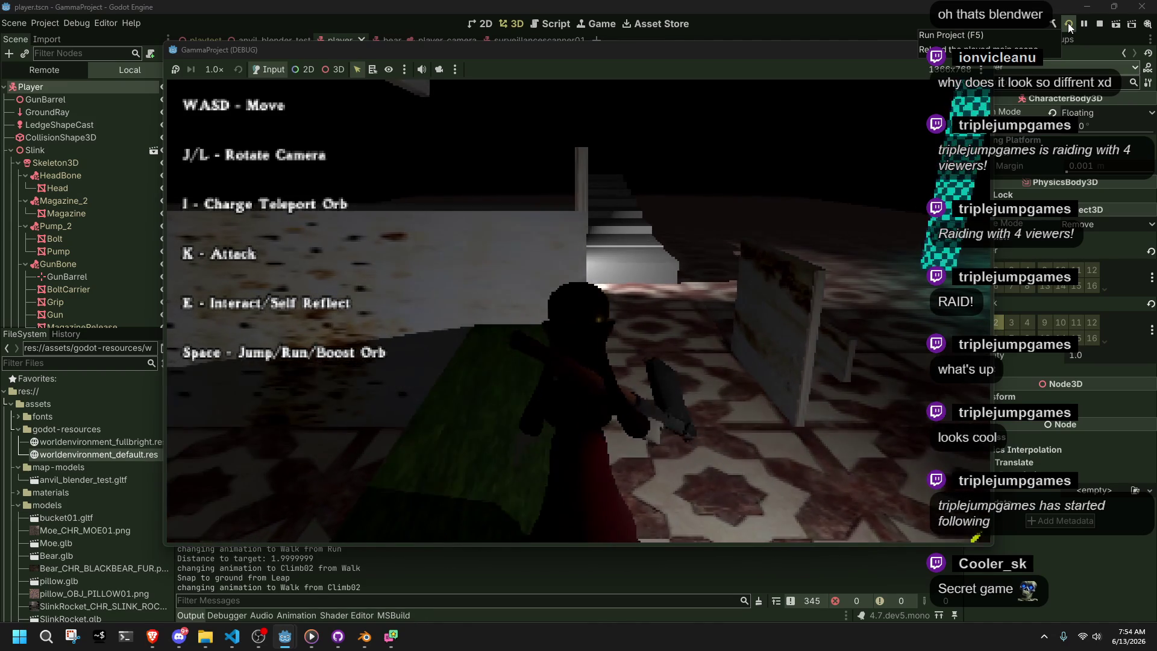
key("w")
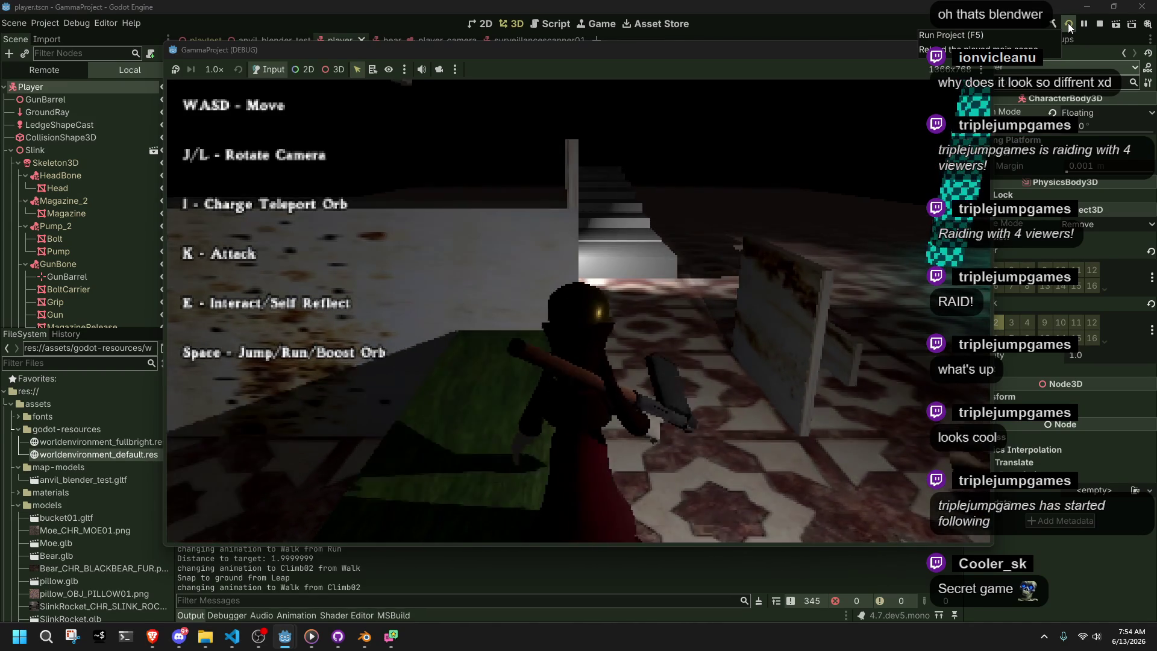
Climb the wall, swing the camera toward the checkered pillars, then stop the game
key("w")
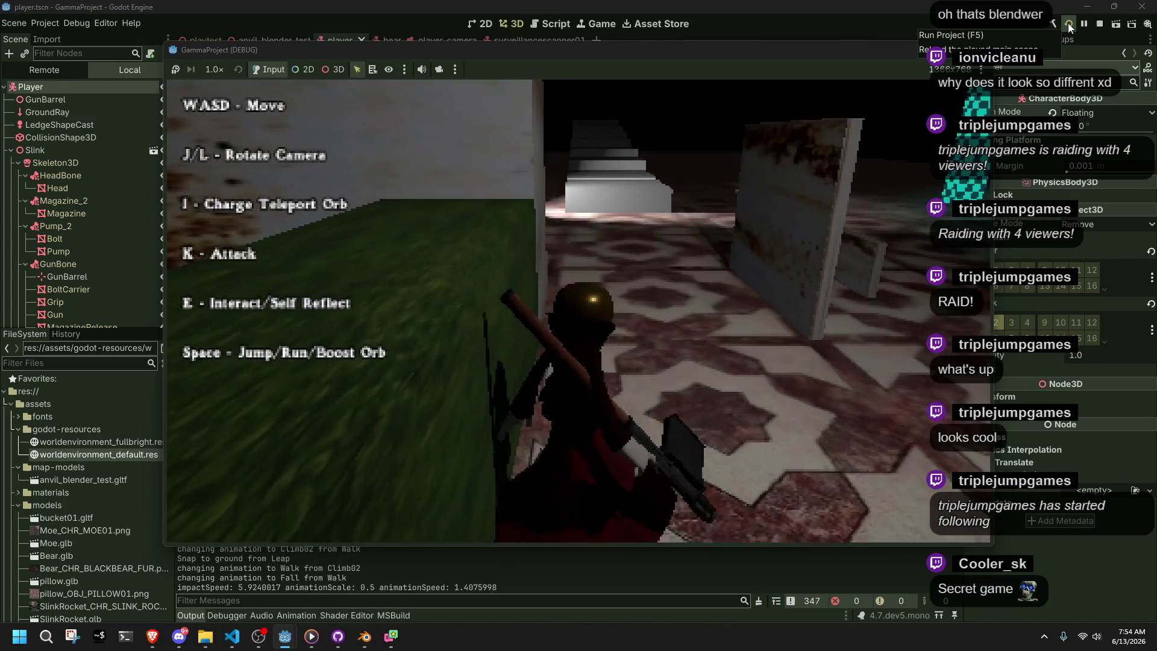
key("w")
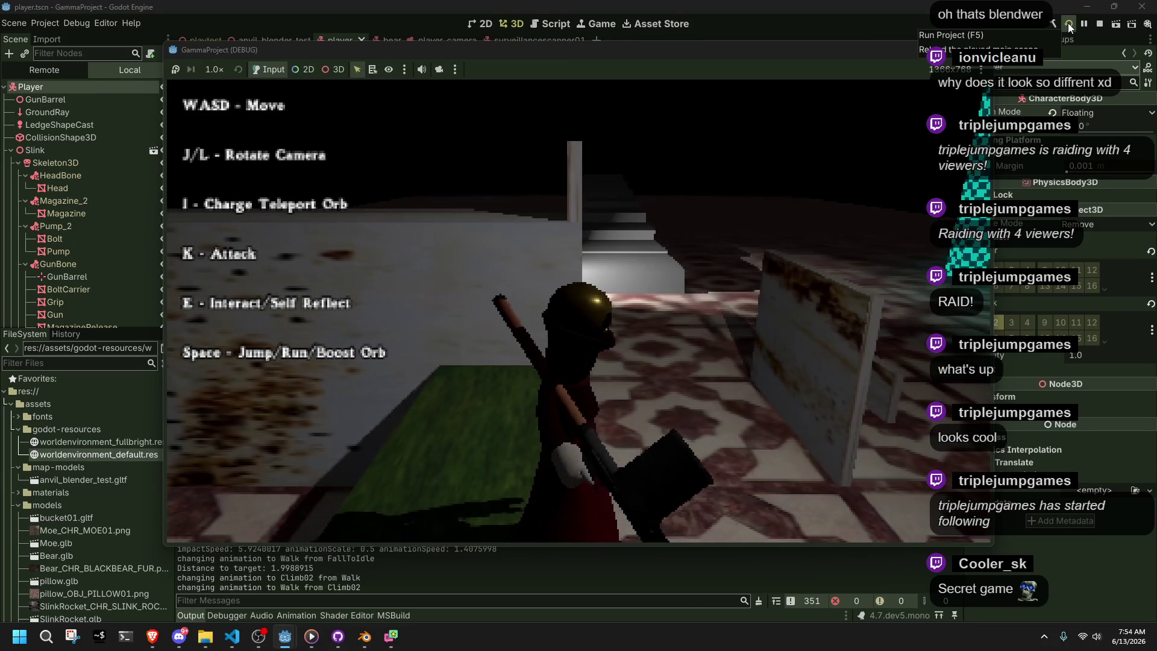
key("l")
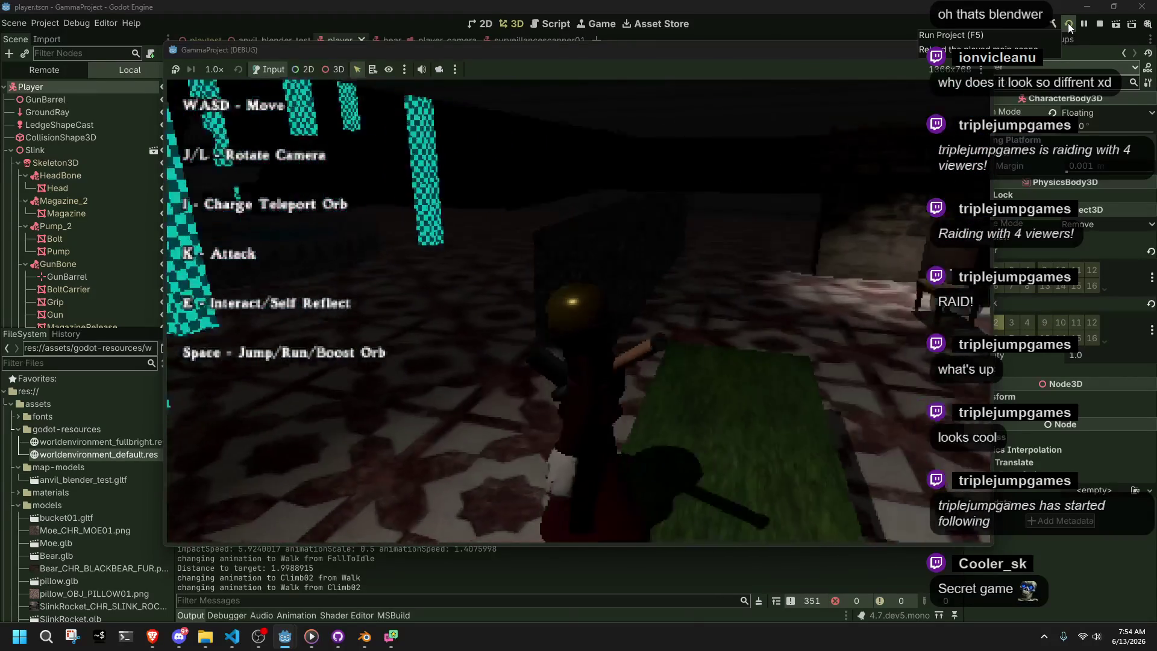
key("w")
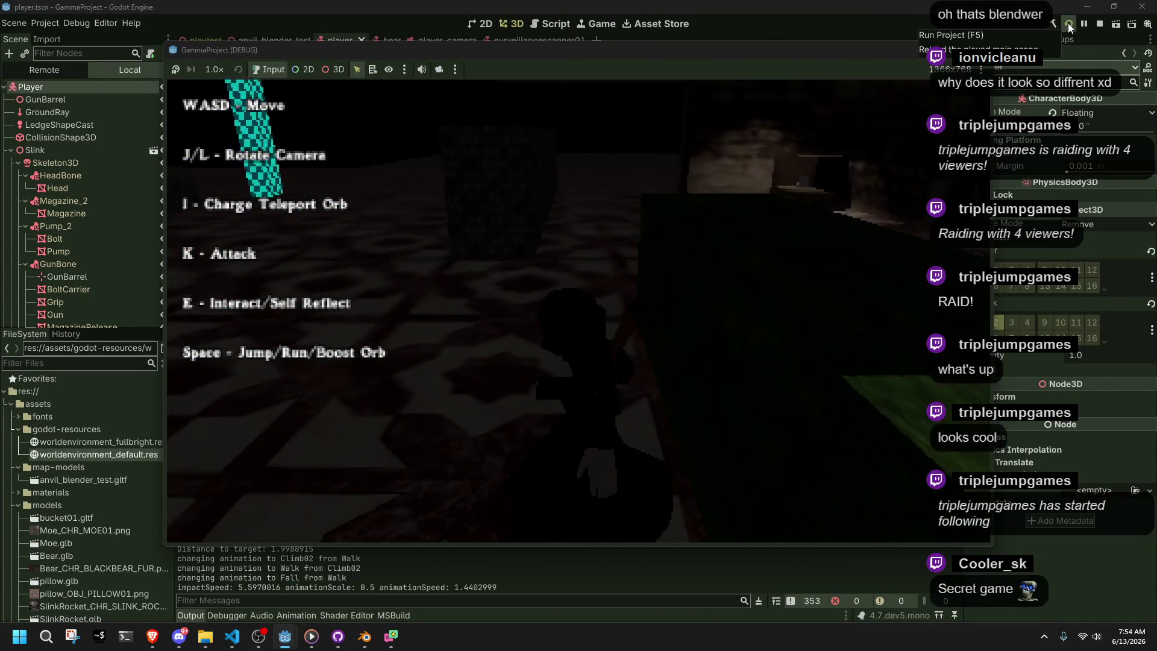
left_click(1100, 24)
Set the player's Motion Mode to Grounded and run the game again
left_click(1079, 113)
left_click(1094, 126)
left_click(1068, 23)
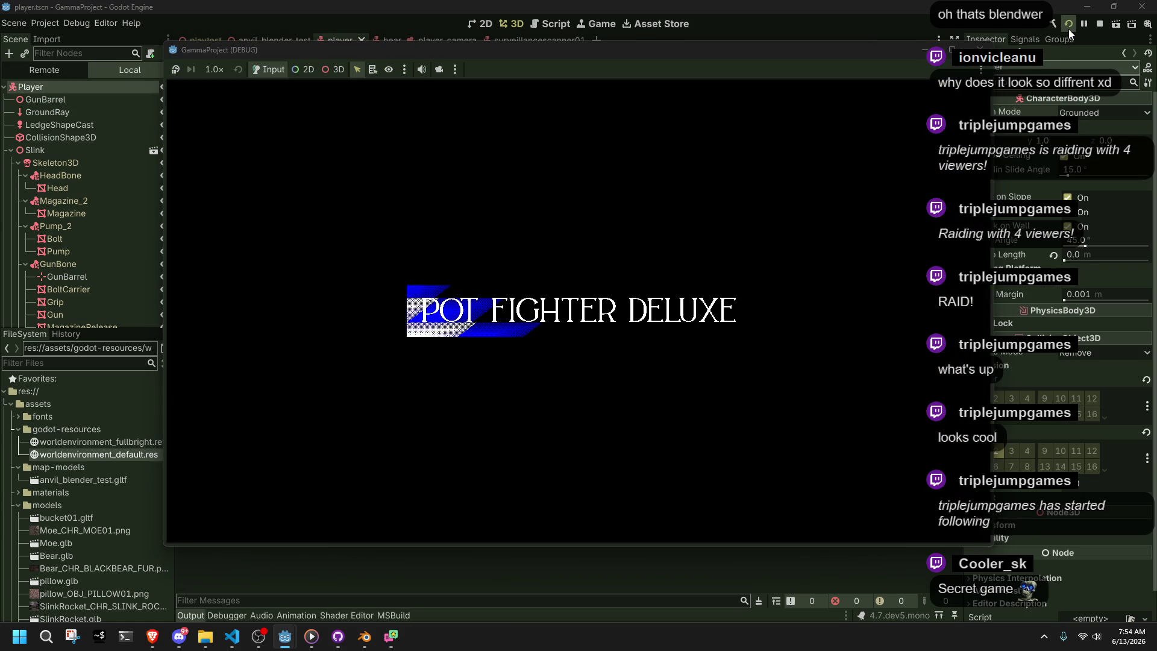
Test leaping onto the ledge and walking off the edge with Grounded mode
key("w")
key("space")
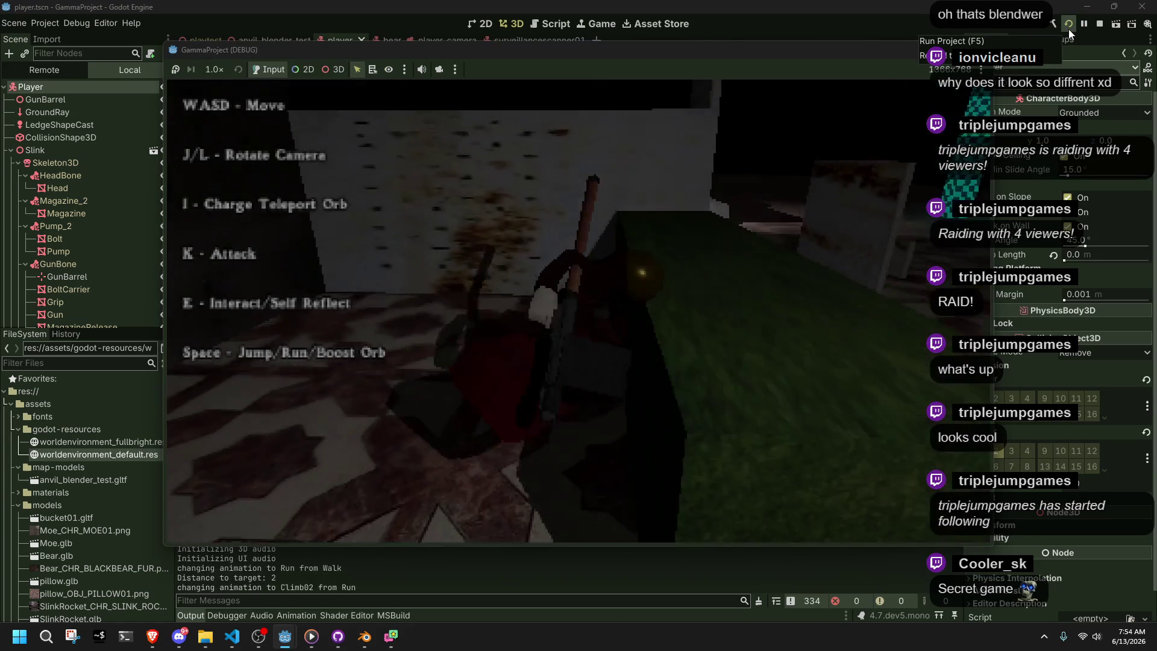
key("w")
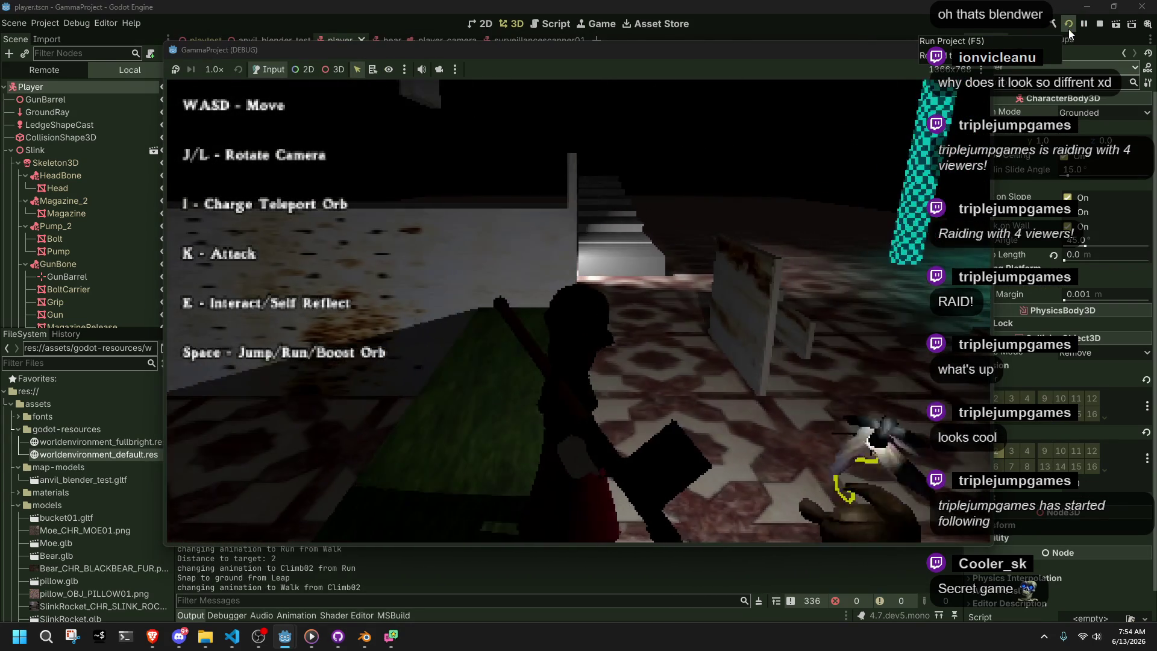
key("w")
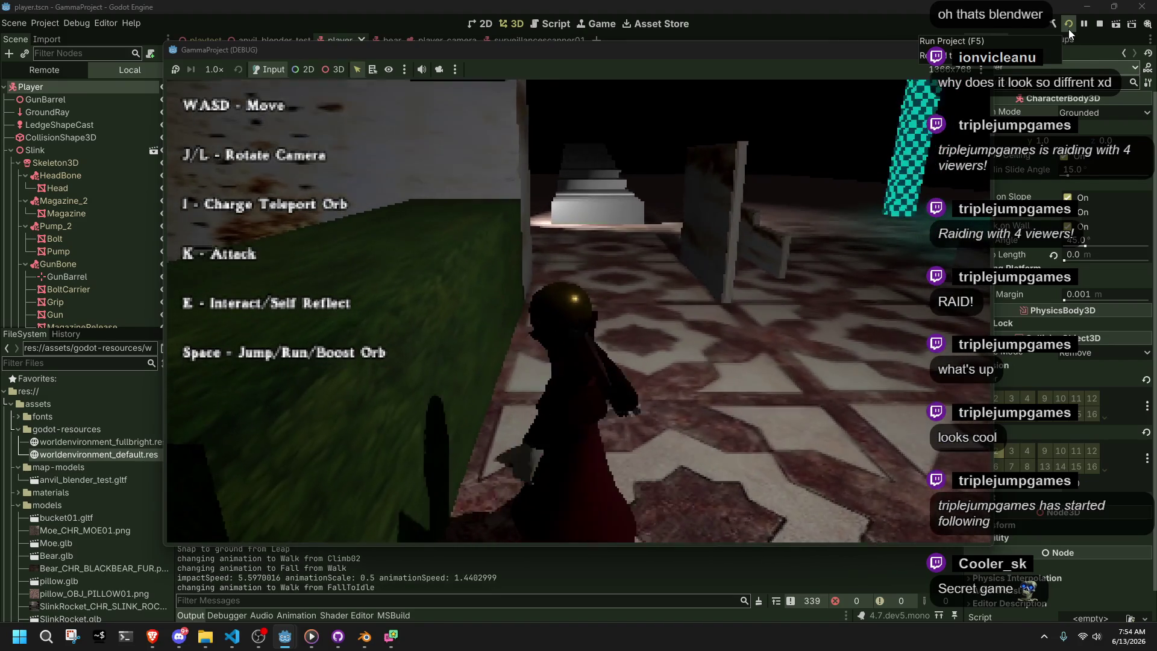